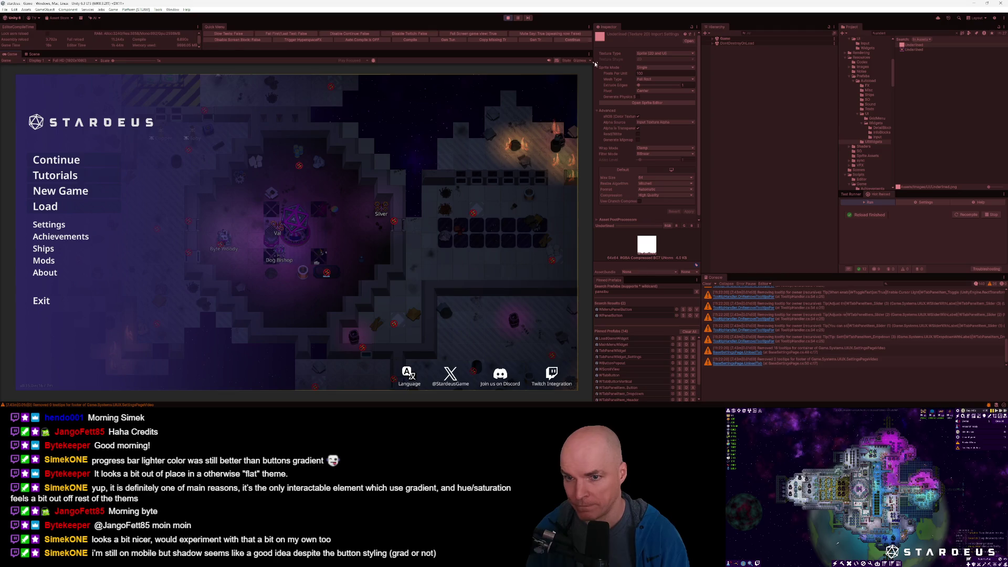
Step: Stop Stardeus, clear the Console, and relaunch it after Hot Reload to reach the main menu again
{"action": "left_click", "coordinate": [507, 18]}
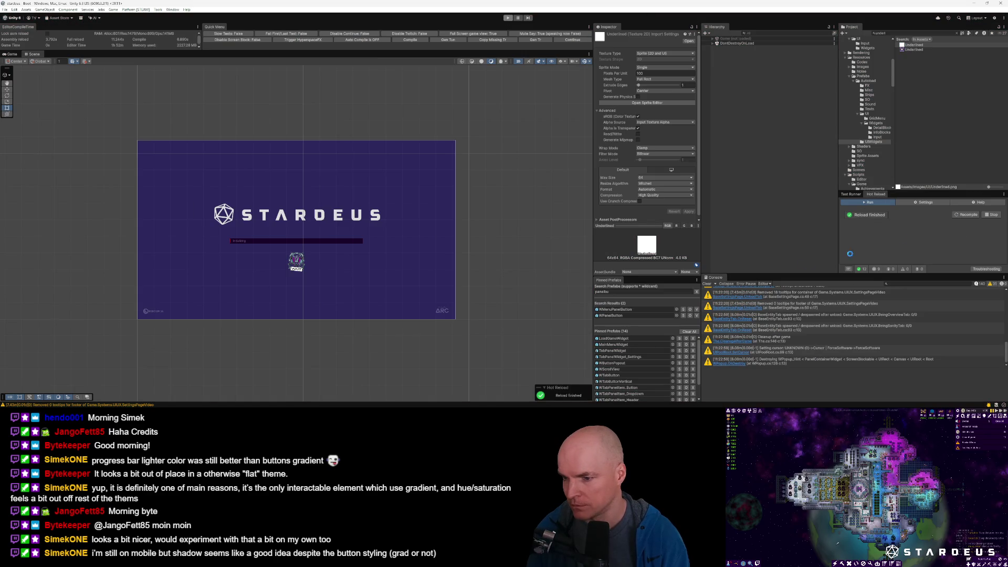
{"action": "left_click", "coordinate": [707, 284]}
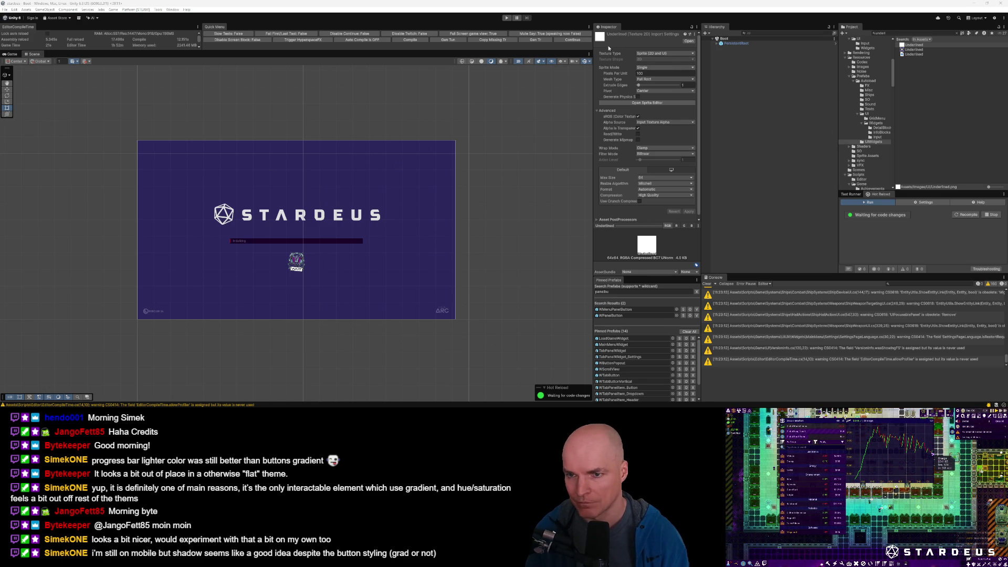
{"action": "left_click", "coordinate": [572, 39]}
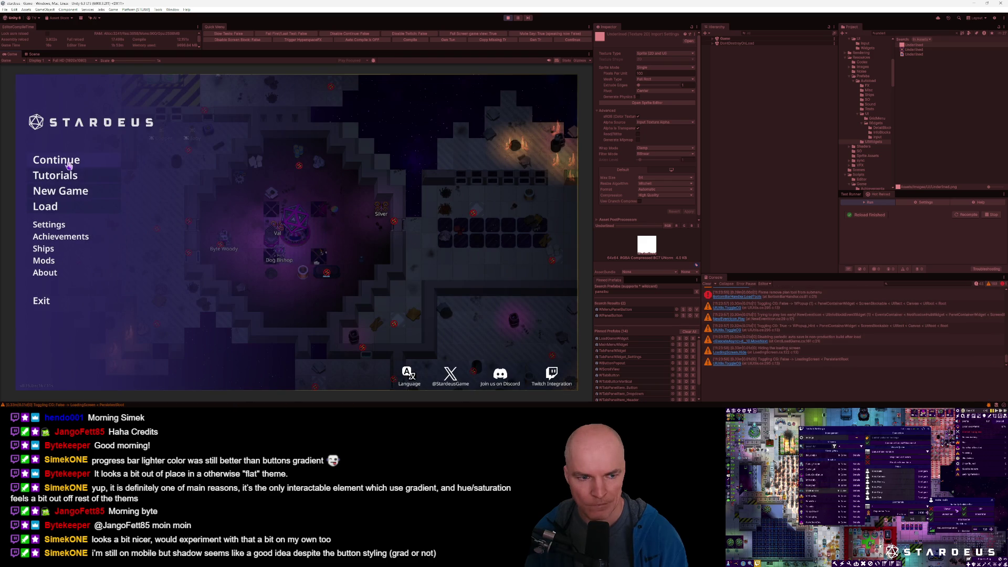
{"action": "left_click", "coordinate": [51, 230]}
Step: Toggle the User Interface Theme between Default and Neon Nights several times, finishing on Default
{"action": "scroll", "coordinate": [284, 273], "scroll_direction": "down", "scroll_amount": 8}
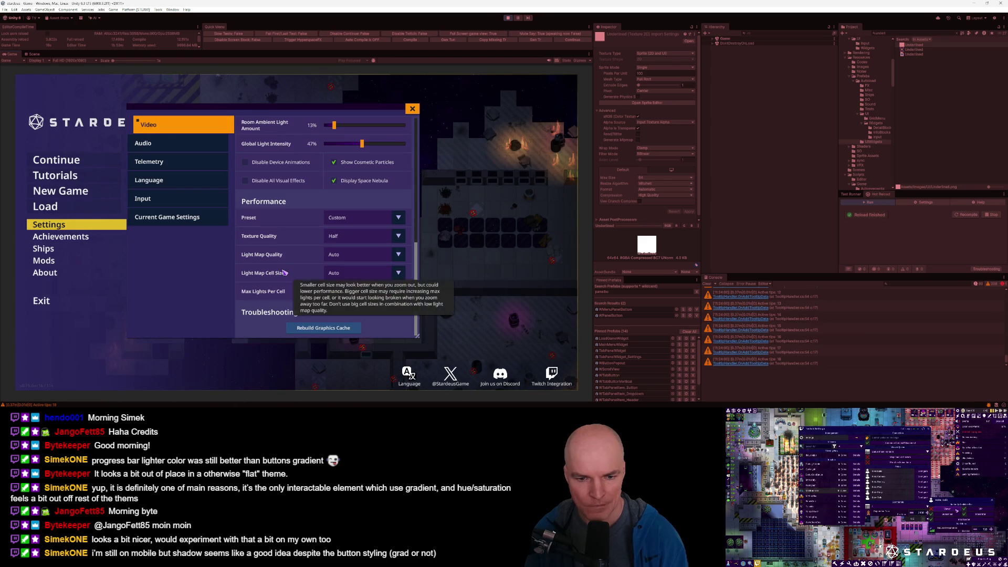
{"action": "scroll", "coordinate": [284, 272], "scroll_direction": "up", "scroll_amount": 8}
{"action": "left_click", "coordinate": [347, 223]}
{"action": "left_click", "coordinate": [347, 232]}
{"action": "left_click", "coordinate": [351, 221]}
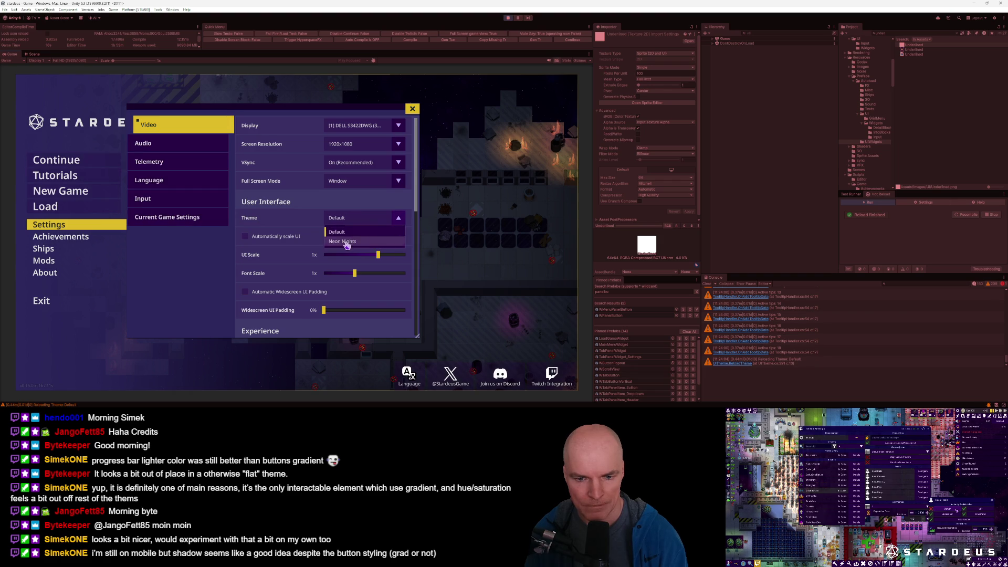
{"action": "left_click", "coordinate": [347, 243]}
{"action": "left_click", "coordinate": [350, 222]}
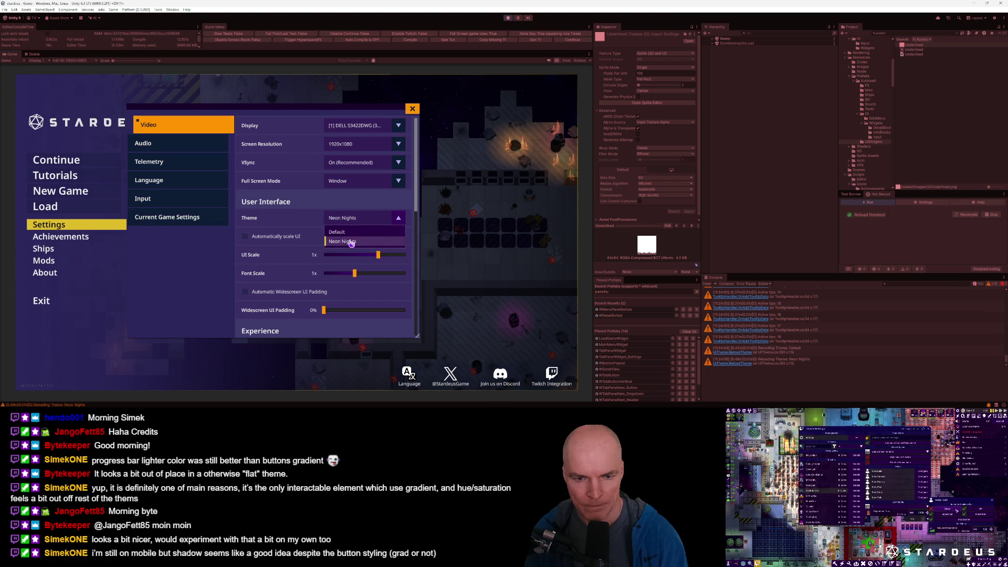
{"action": "left_click", "coordinate": [347, 231]}
{"action": "left_click", "coordinate": [350, 222]}
{"action": "left_click", "coordinate": [347, 242]}
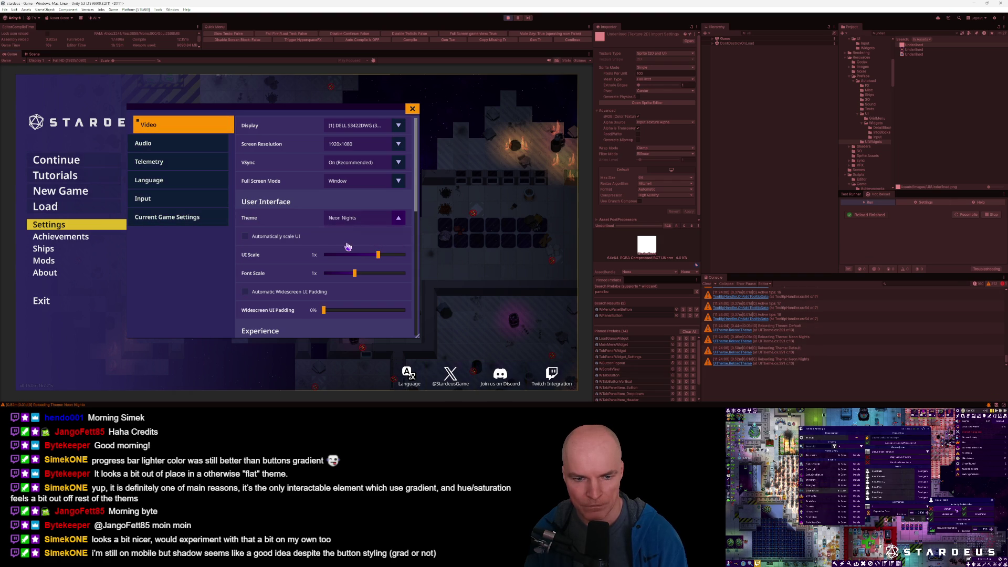
{"action": "left_click", "coordinate": [350, 223]}
{"action": "left_click", "coordinate": [347, 231]}
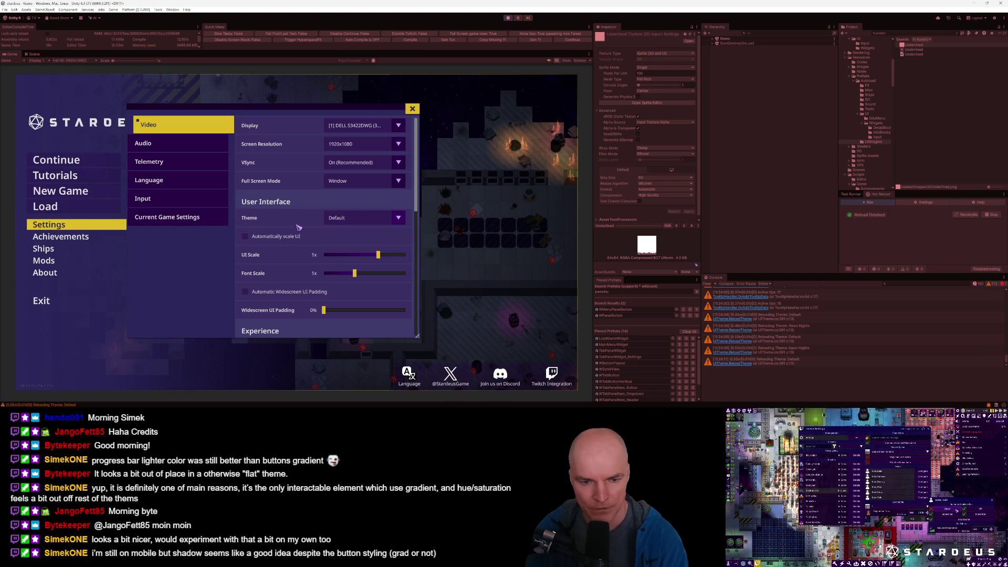
{"action": "left_click", "coordinate": [346, 221]}
{"action": "left_click", "coordinate": [342, 243]}
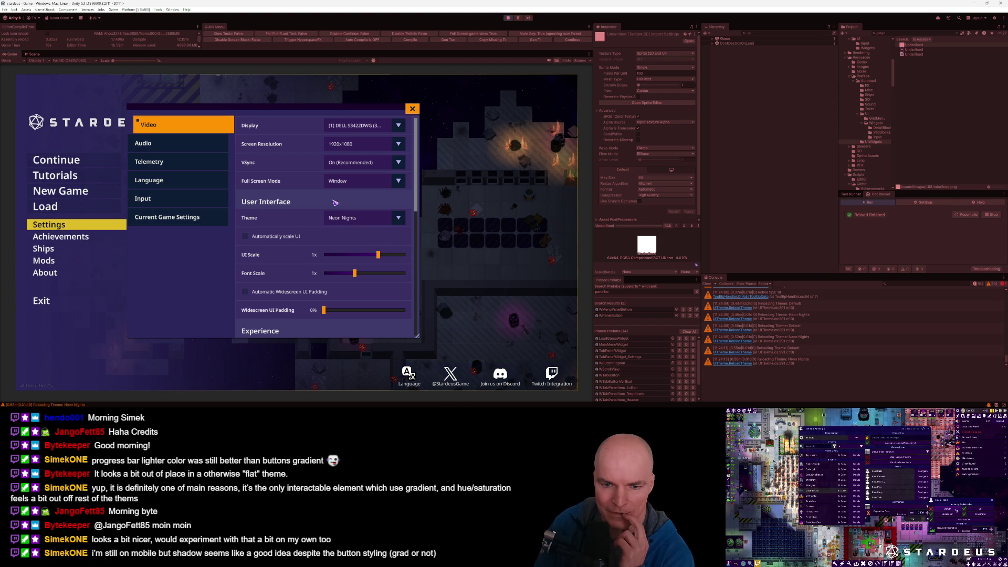
{"action": "left_click", "coordinate": [345, 221]}
{"action": "left_click", "coordinate": [347, 235]}
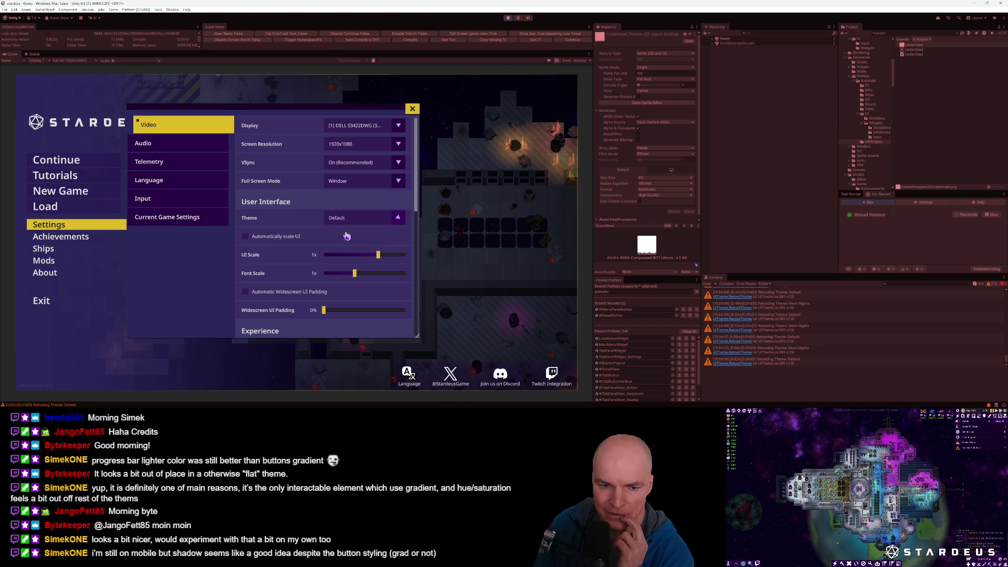
{"action": "left_click", "coordinate": [348, 221]}
{"action": "left_click", "coordinate": [346, 242]}
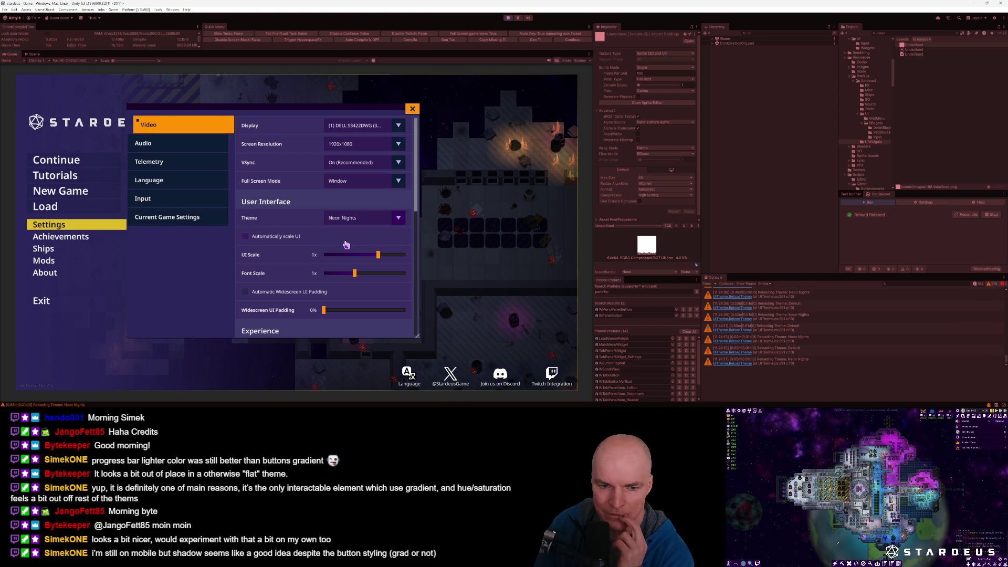
{"action": "left_click", "coordinate": [351, 222]}
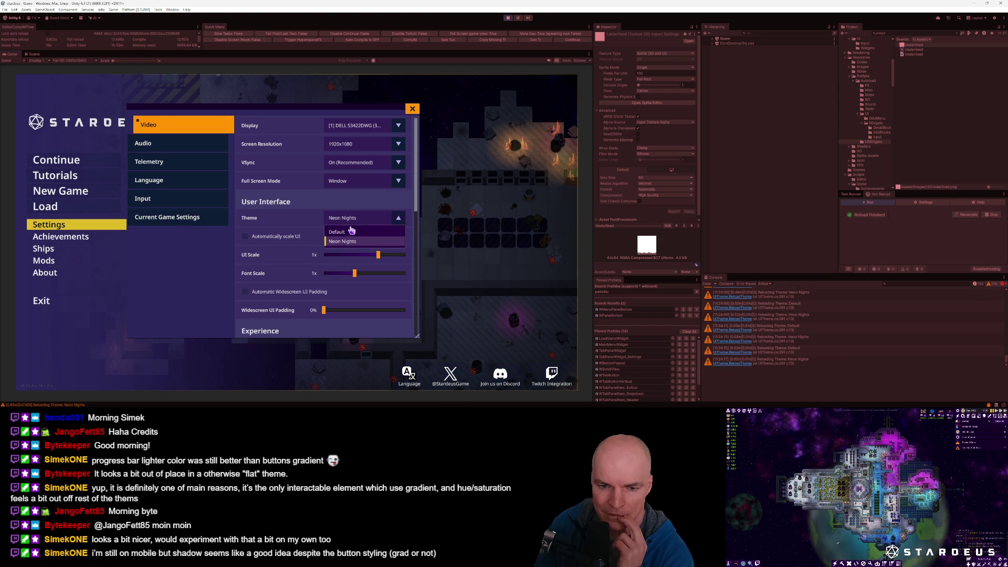
{"action": "left_click", "coordinate": [352, 237]}
{"action": "scroll", "coordinate": [332, 274], "scroll_direction": "down", "scroll_amount": 5}
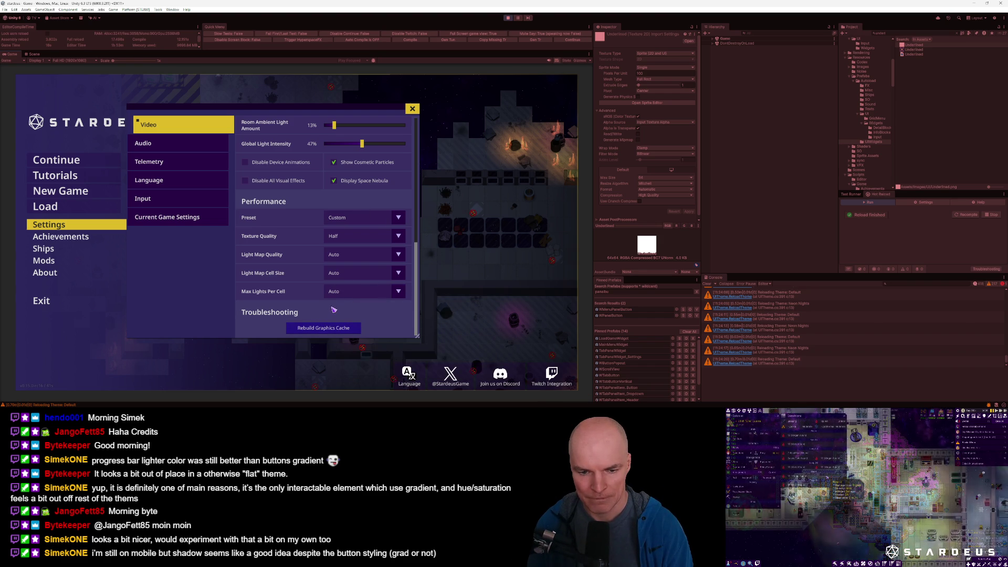
Step: Browse the Video settings, opening the screen resolution list but leaving it unchanged
{"action": "scroll", "coordinate": [334, 315], "scroll_direction": "up", "scroll_amount": 5}
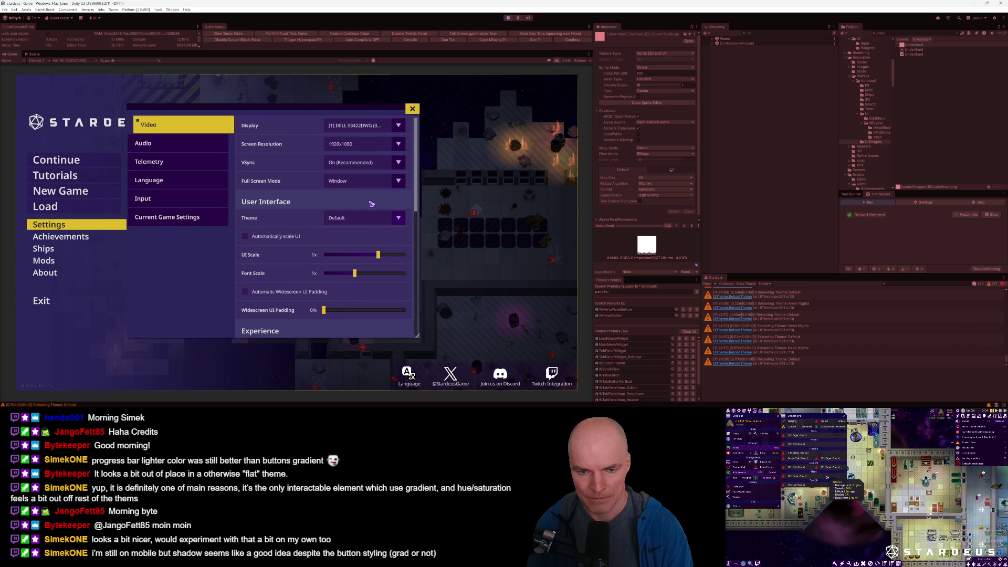
{"action": "left_click", "coordinate": [363, 146]}
{"action": "left_click", "coordinate": [352, 193]}
{"action": "scroll", "coordinate": [355, 257], "scroll_direction": "down", "scroll_amount": 3}
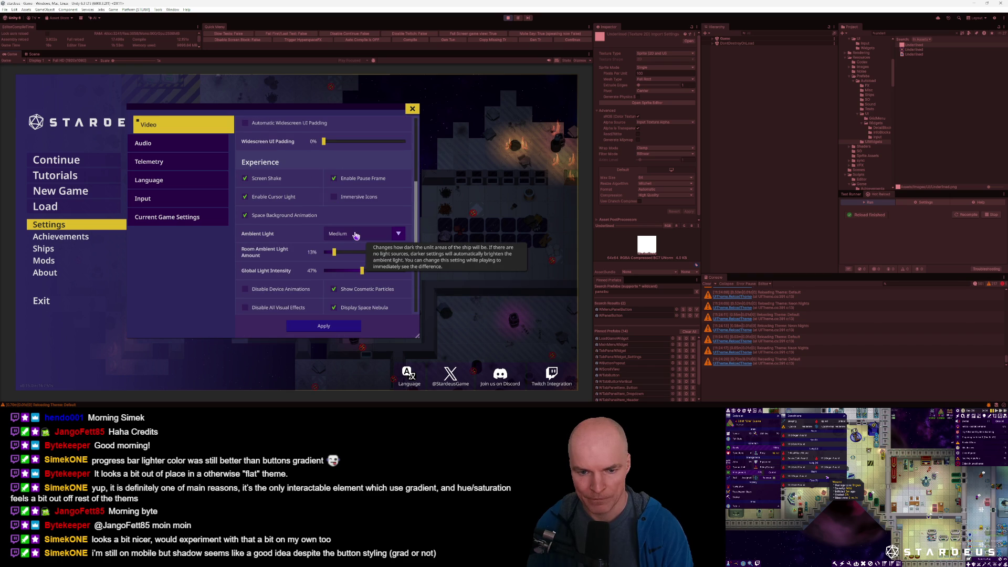
{"action": "scroll", "coordinate": [356, 234], "scroll_direction": "up", "scroll_amount": 3}
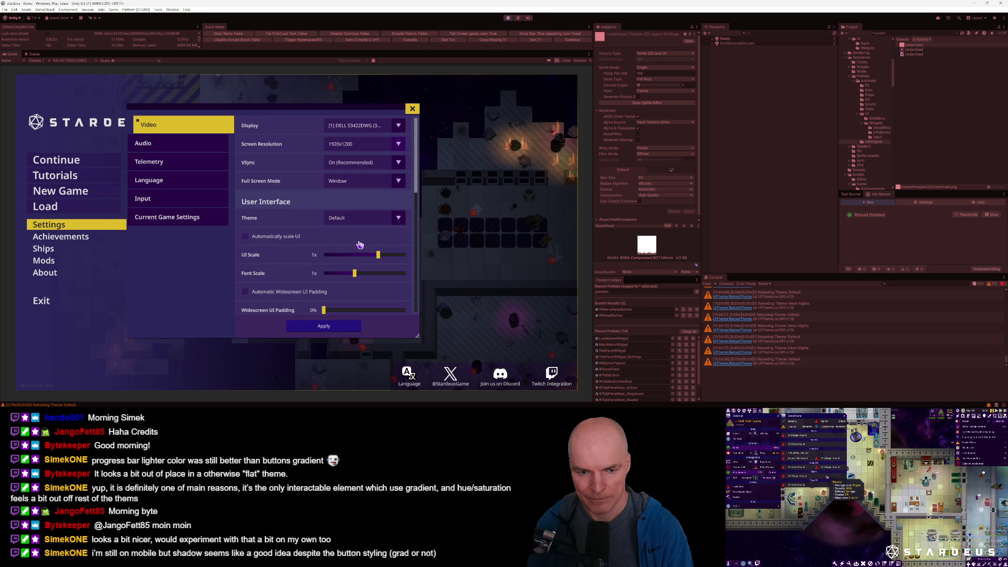
{"action": "scroll", "coordinate": [359, 244], "scroll_direction": "down", "scroll_amount": 2}
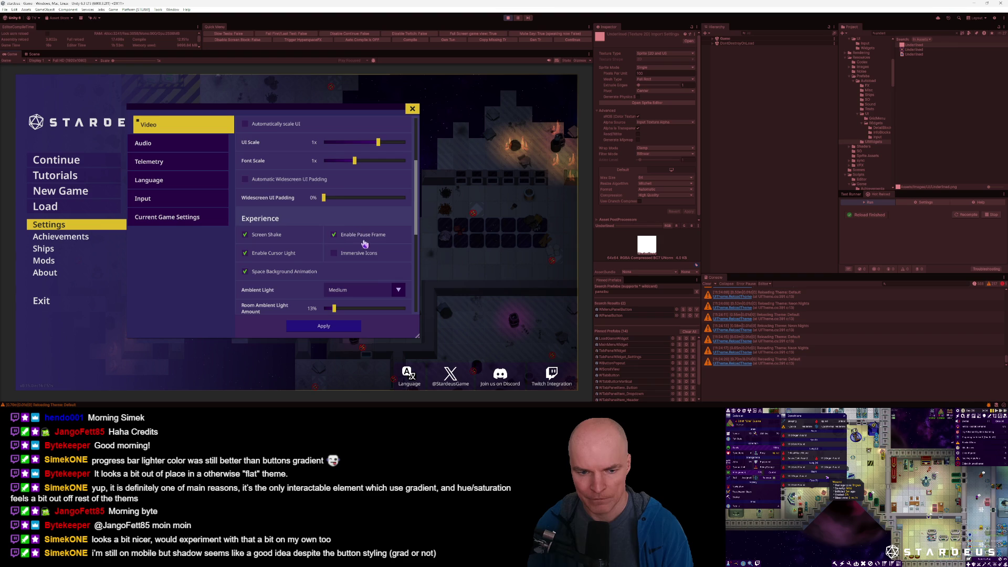
{"action": "scroll", "coordinate": [366, 261], "scroll_direction": "down", "scroll_amount": 2}
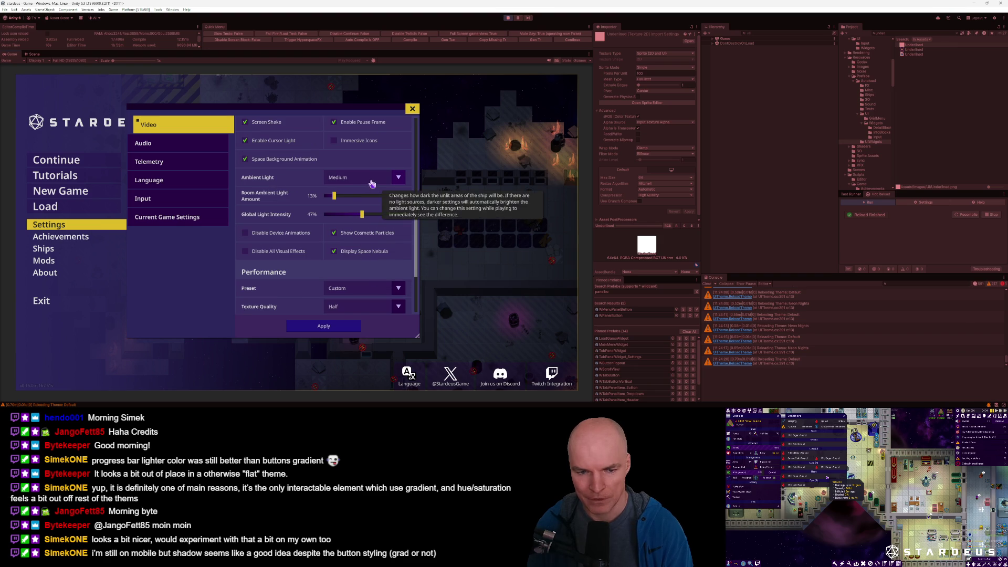
{"action": "scroll", "coordinate": [362, 269], "scroll_direction": "down", "scroll_amount": 2}
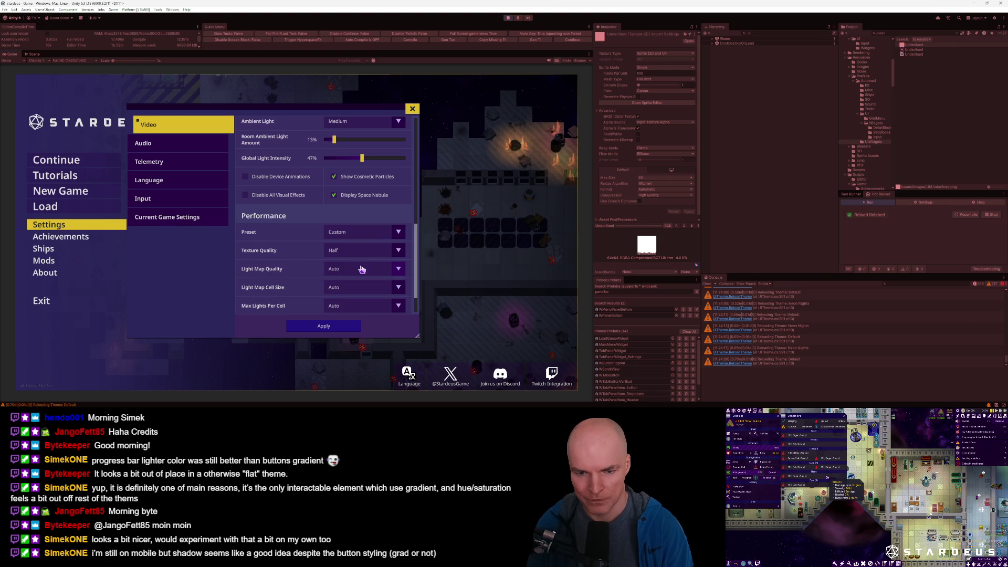
{"action": "scroll", "coordinate": [370, 231], "scroll_direction": "up", "scroll_amount": 5}
Step: Apply the Neon Nights theme and close the Settings window
{"action": "left_click", "coordinate": [355, 219]}
{"action": "left_click", "coordinate": [349, 242]}
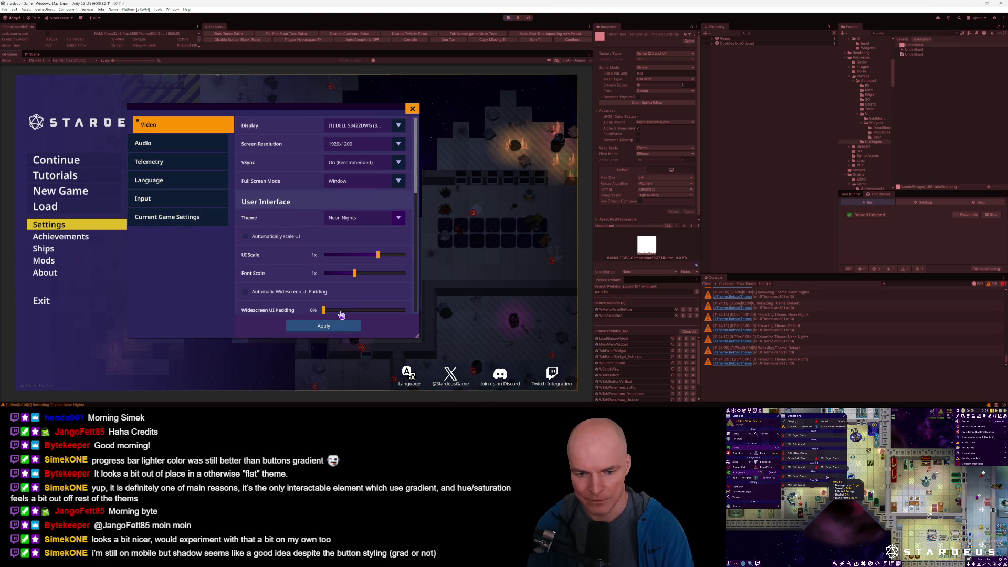
{"action": "left_click", "coordinate": [324, 326]}
{"action": "left_click", "coordinate": [413, 108]}
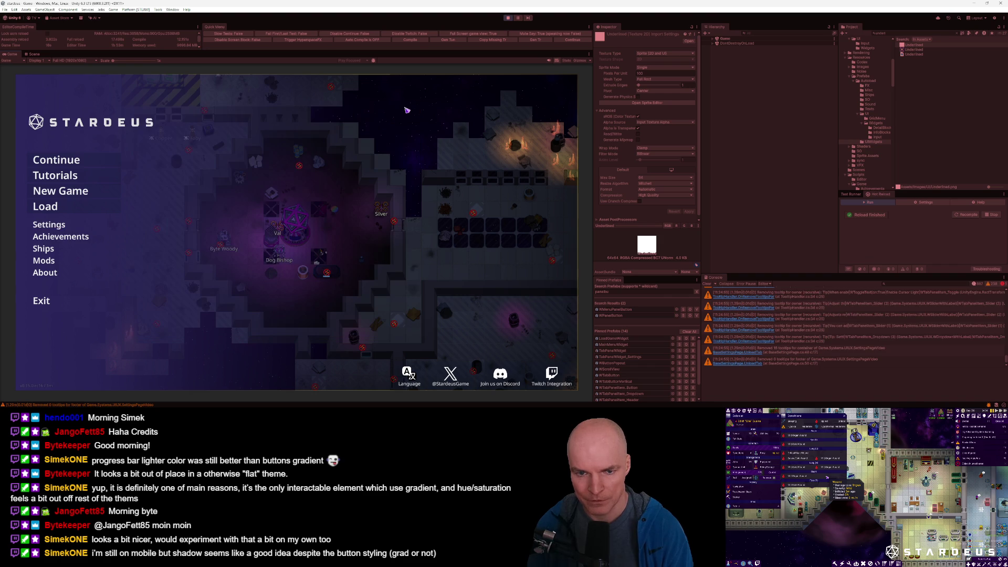
Step: Clear the Console and restart the game in play mode
{"action": "left_click", "coordinate": [707, 284]}
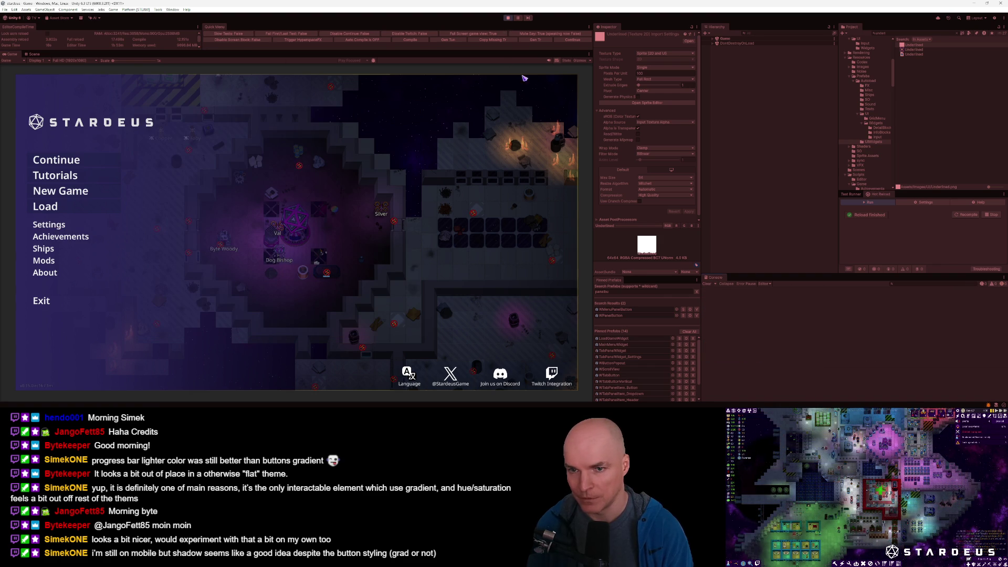
{"action": "left_click", "coordinate": [508, 18]}
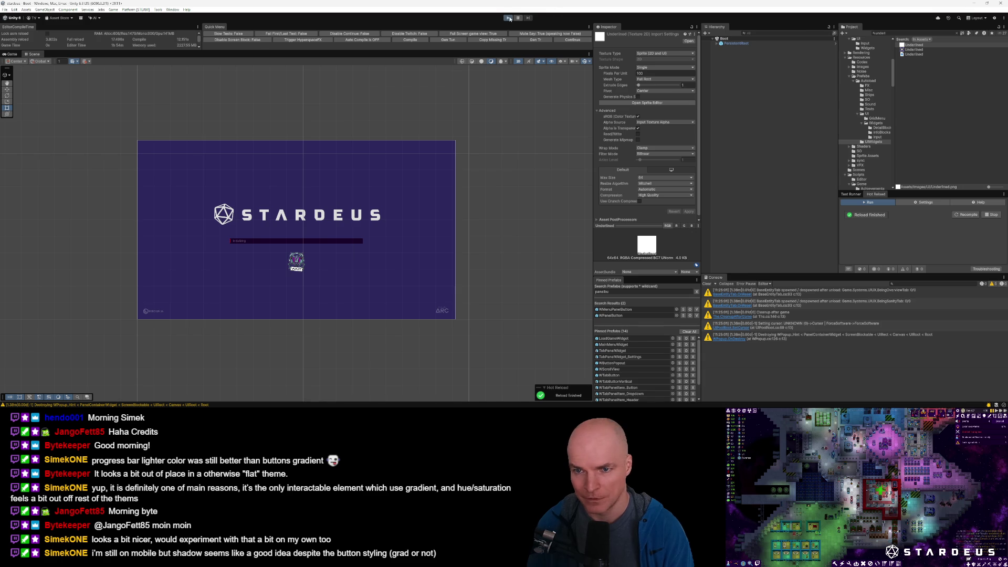
{"action": "left_click", "coordinate": [508, 18]}
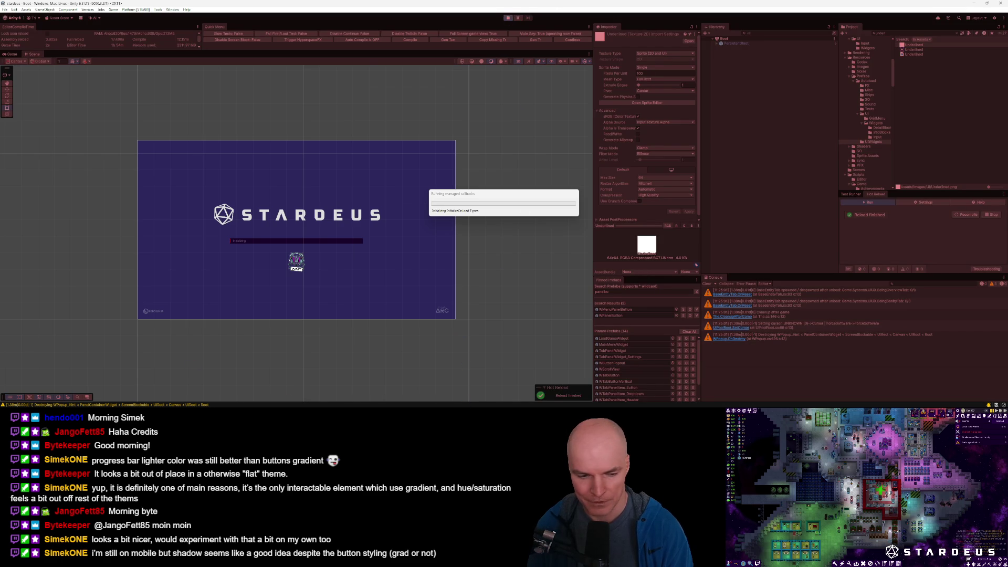
{"action": "key", "text": "alt+Tab"}
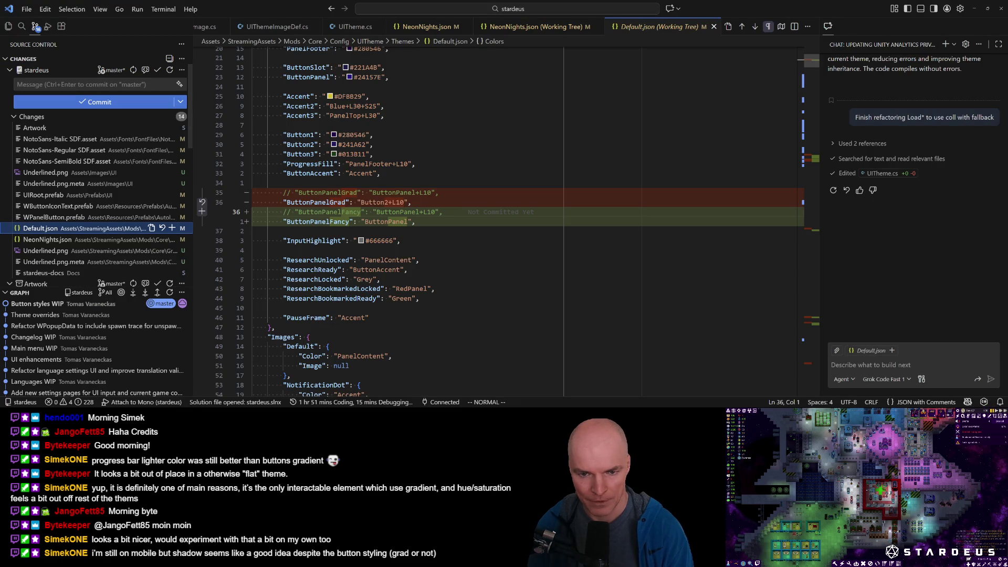
Step: Scroll through the ButtonPanelGrad and ButtonPanelFancy diff in Default.json, then return to Unity
{"action": "scroll", "coordinate": [458, 276], "scroll_direction": "up", "scroll_amount": 6}
{"action": "scroll", "coordinate": [458, 276], "scroll_direction": "up", "scroll_amount": 1}
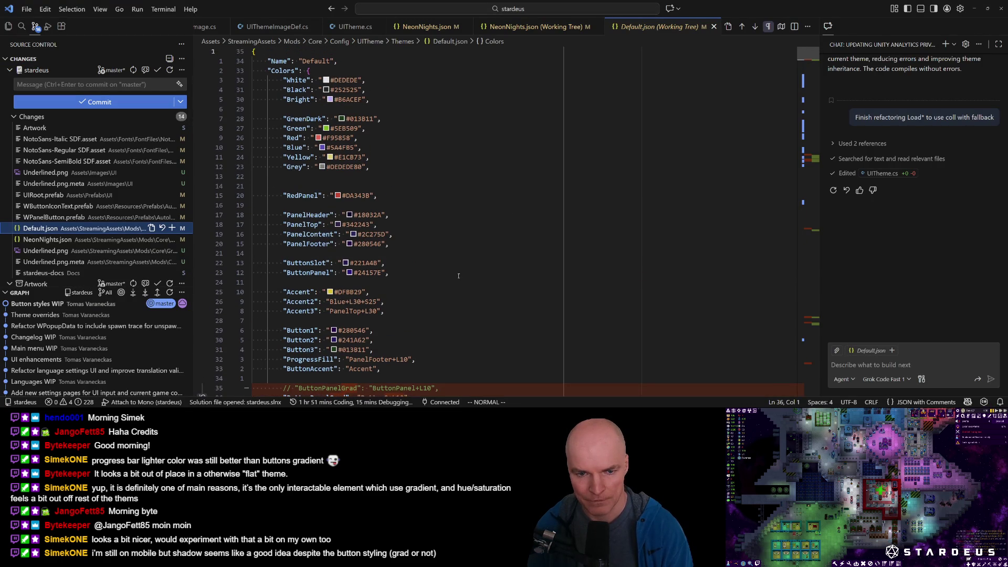
{"action": "scroll", "coordinate": [458, 276], "scroll_direction": "down", "scroll_amount": 2}
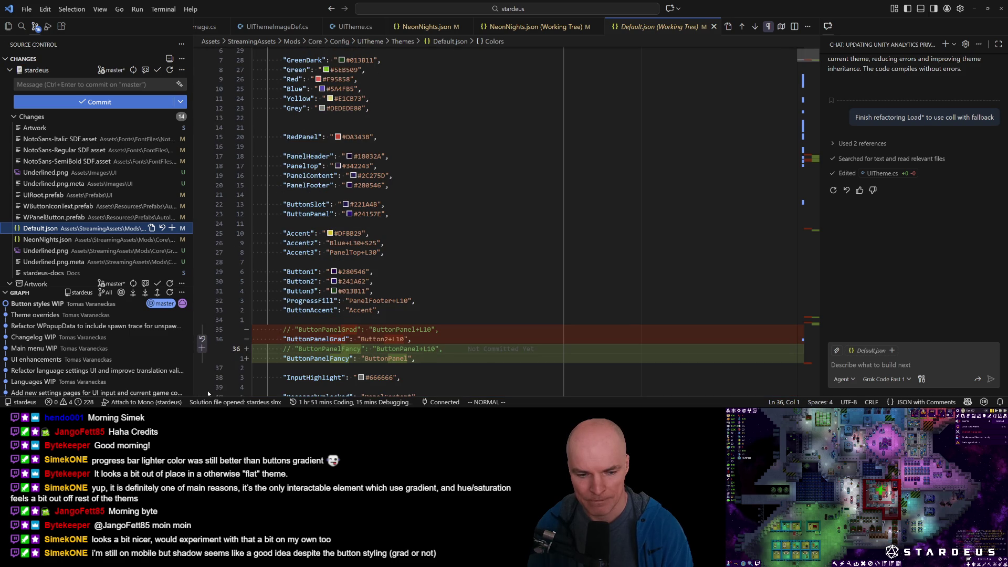
{"action": "key", "text": "alt+Tab"}
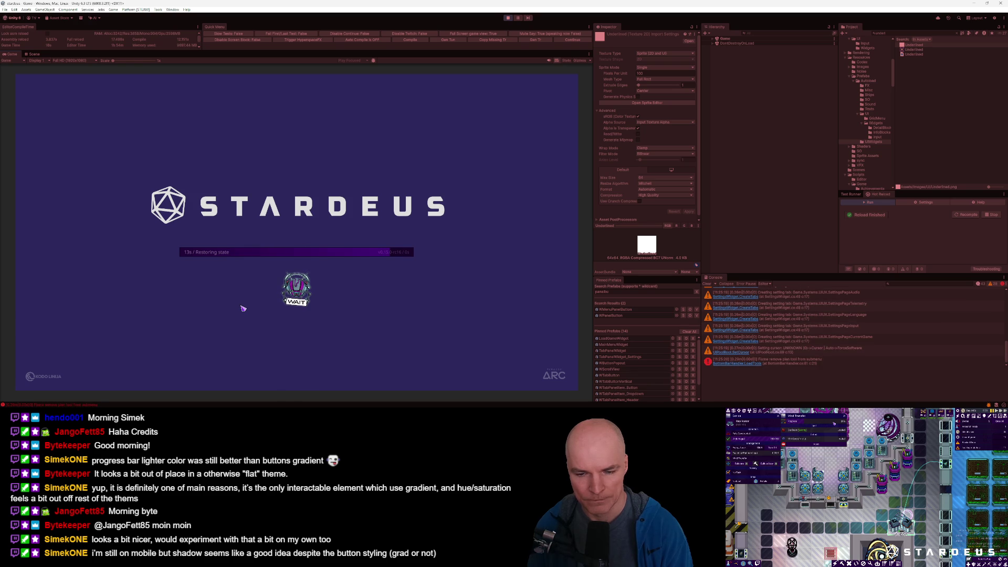
Step: In the game's settings, run the 'de' theme debug command from the developer console
{"action": "key", "text": "grave"}
{"action": "key", "text": "grave"}
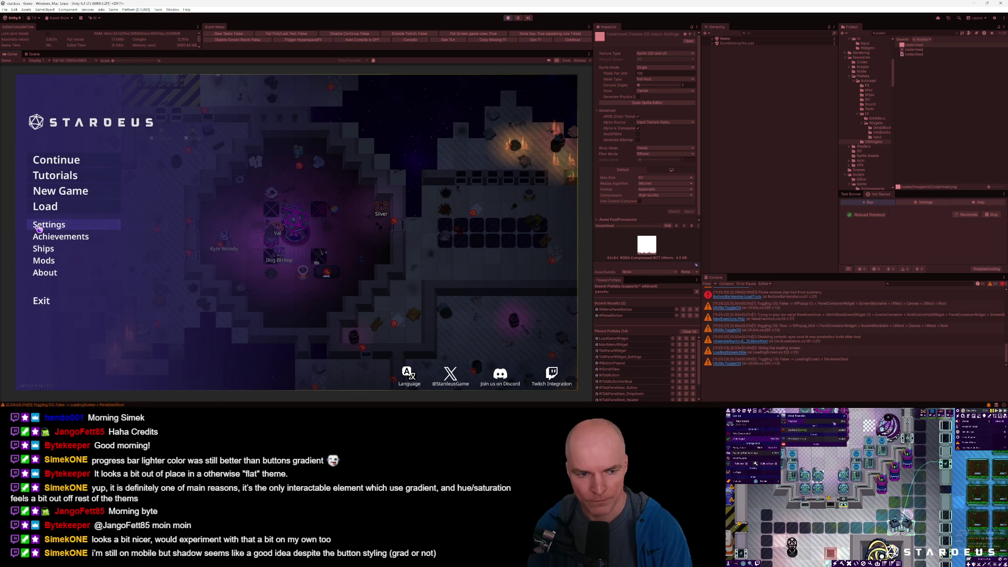
{"action": "left_click", "coordinate": [42, 226]}
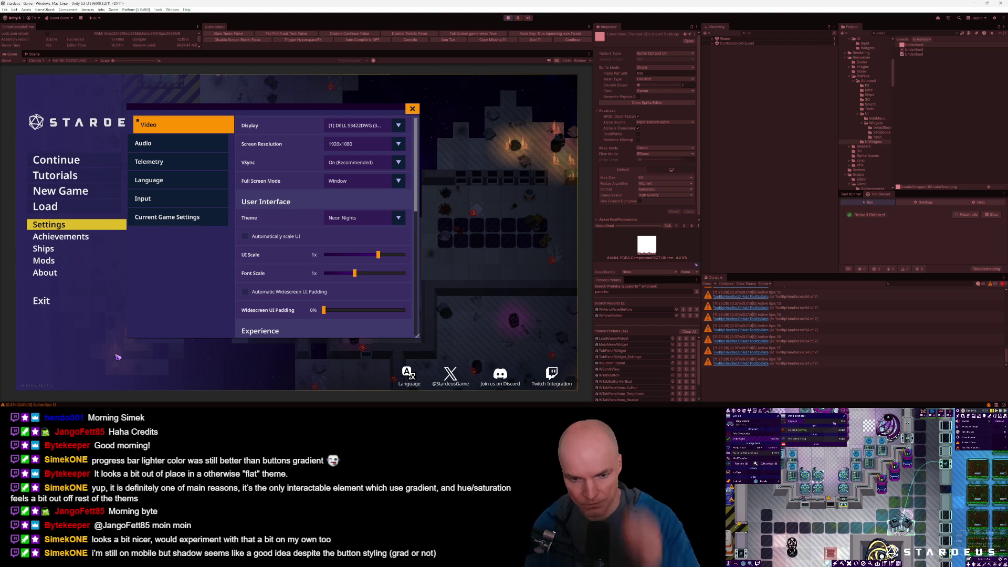
{"action": "key", "text": "grave"}
{"action": "type", "text": "debug"}
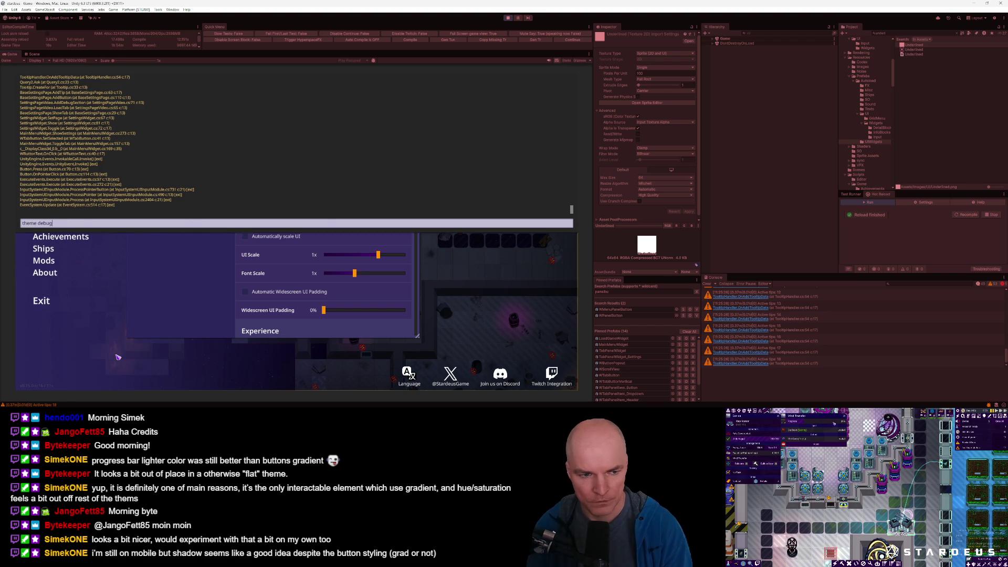
{"action": "key", "text": "Return"}
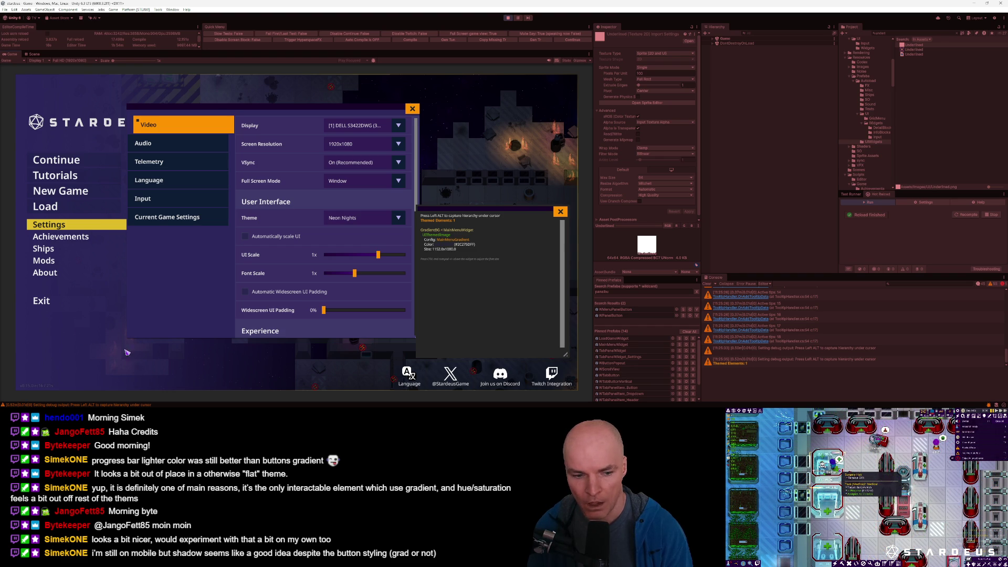
{"action": "key", "text": "alt+Tab"}
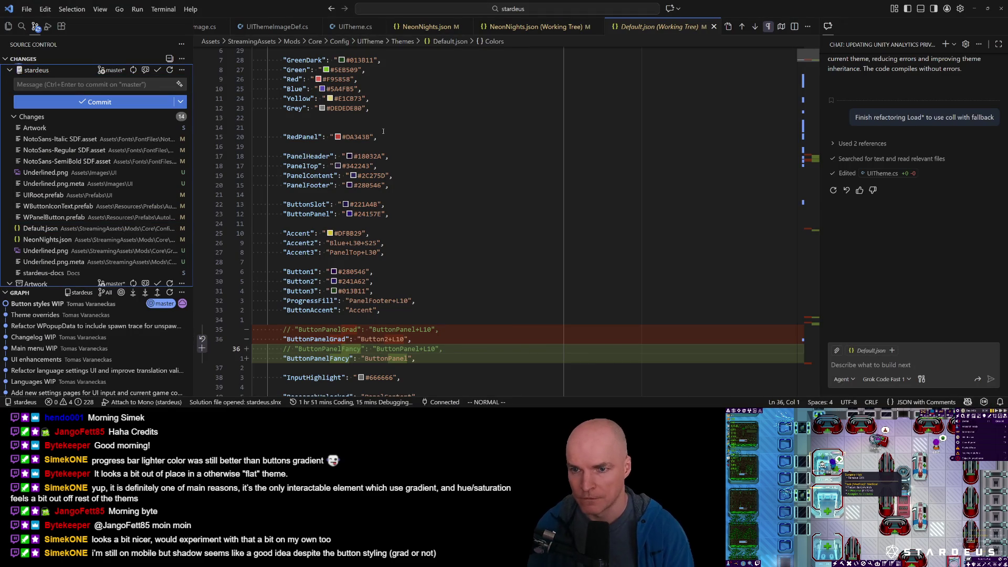
Step: Leave the Default.json diff near Button1 and open the plain Default.json file
{"action": "scroll", "coordinate": [320, 214], "scroll_direction": "up", "scroll_amount": 2}
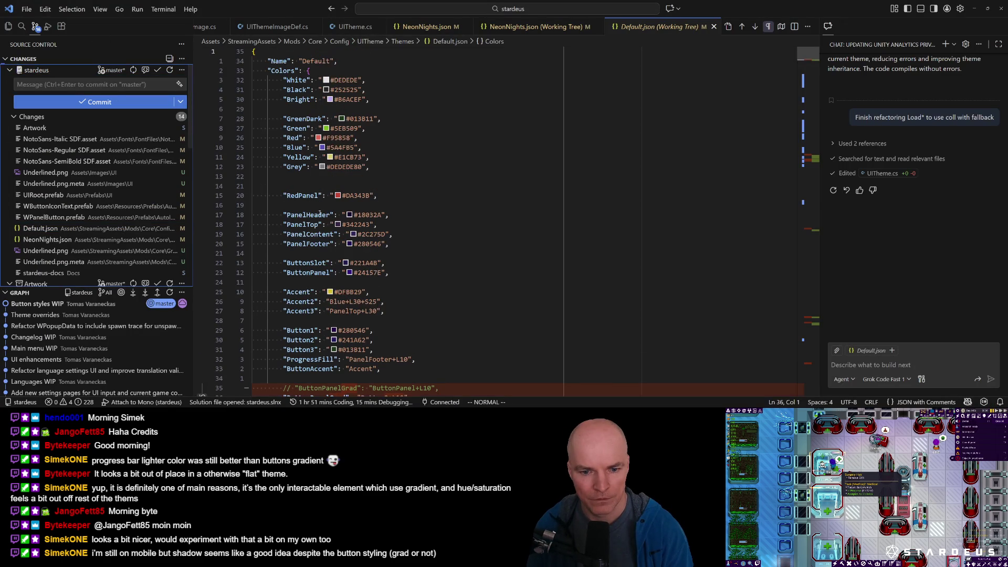
{"action": "scroll", "coordinate": [320, 214], "scroll_direction": "down", "scroll_amount": 4}
{"action": "left_click", "coordinate": [444, 189]}
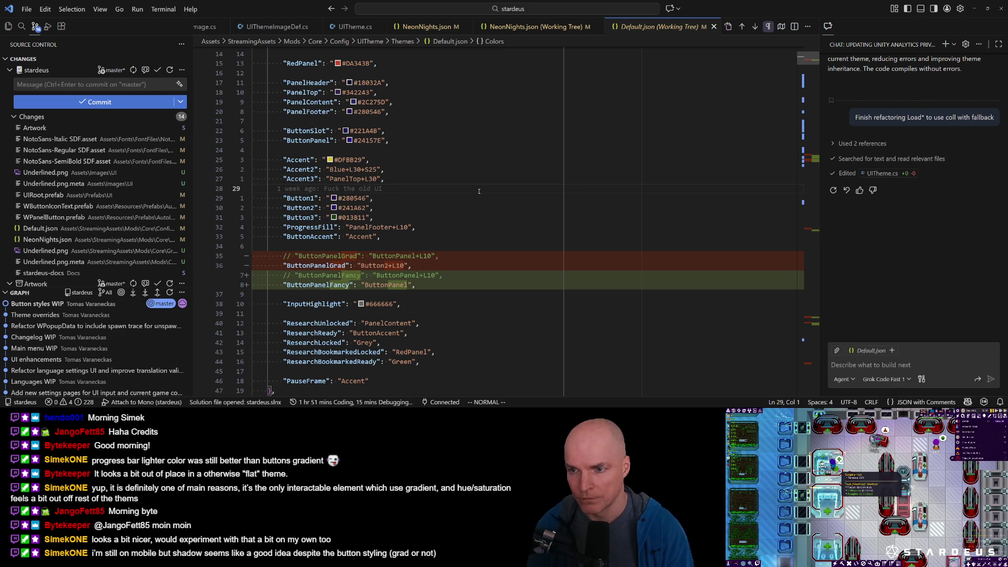
{"action": "key", "text": "ctrl+Tab"}
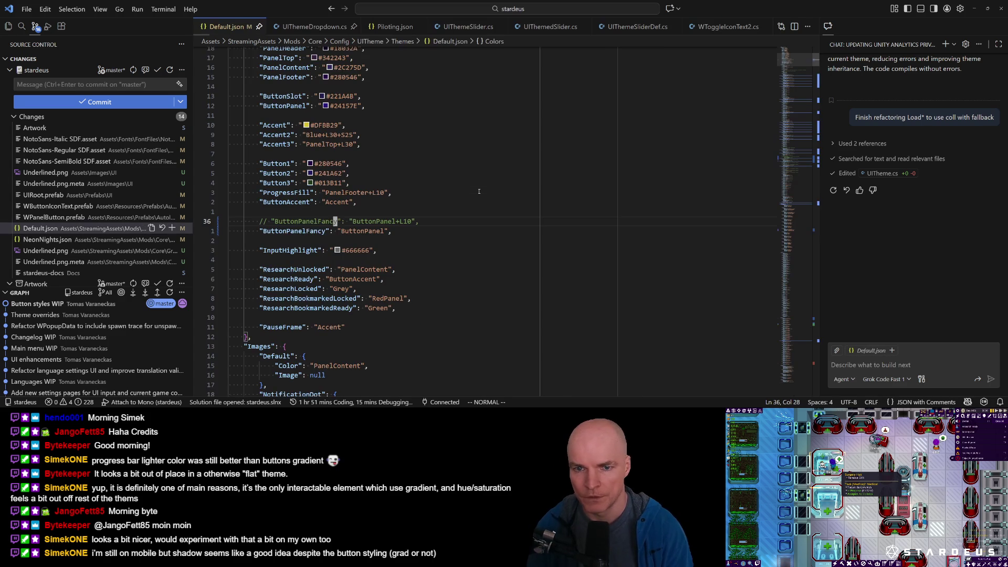
Step: Search Default.json for MainMenuGradient and step through its PanelContent colour uses
{"action": "type", "text": "/Mia"}
{"action": "scroll", "coordinate": [479, 191], "scroll_direction": "down", "scroll_amount": 1}
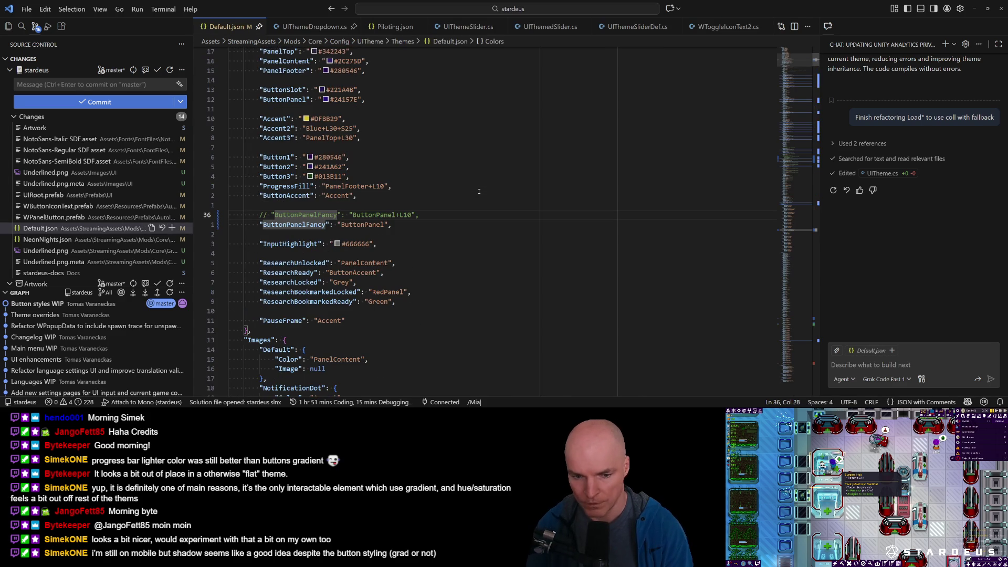
{"action": "type", "text": "nMenuGra"}
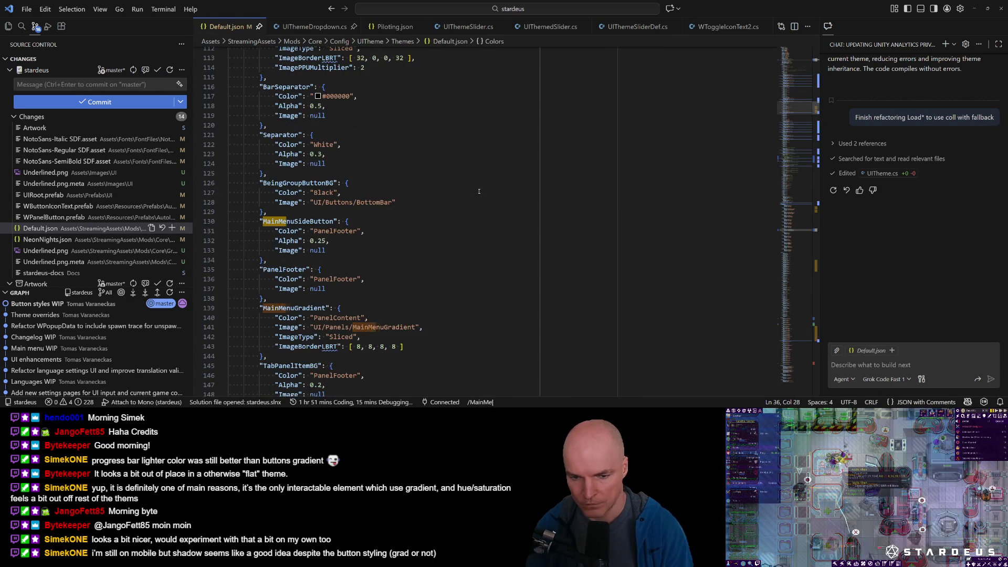
{"action": "key", "text": "Return"}
{"action": "key", "text": "j"}
{"action": "key", "text": "w"}
{"action": "key", "text": "w"}
{"action": "key", "text": "w"}
{"action": "key", "text": "numbersign"}
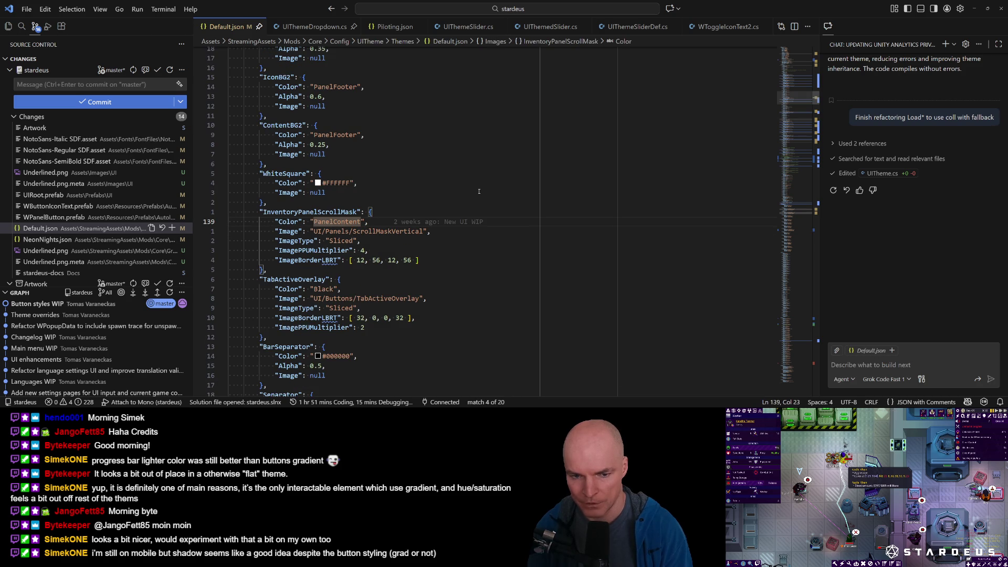
Step: Find the PanelContent colour line in NeonNights.json, then switch to the running game
{"action": "key", "text": "ctrl+Tab"}
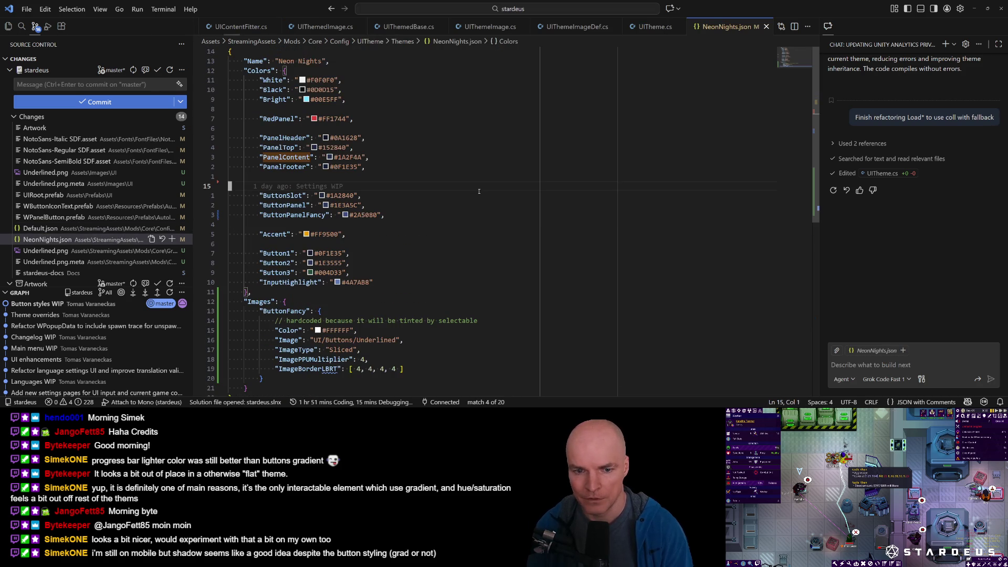
{"action": "key", "text": "k"}
{"action": "key", "text": "k"}
{"action": "key", "text": "k"}
{"action": "key", "text": "l"}
{"action": "key", "text": "alt+Tab"}
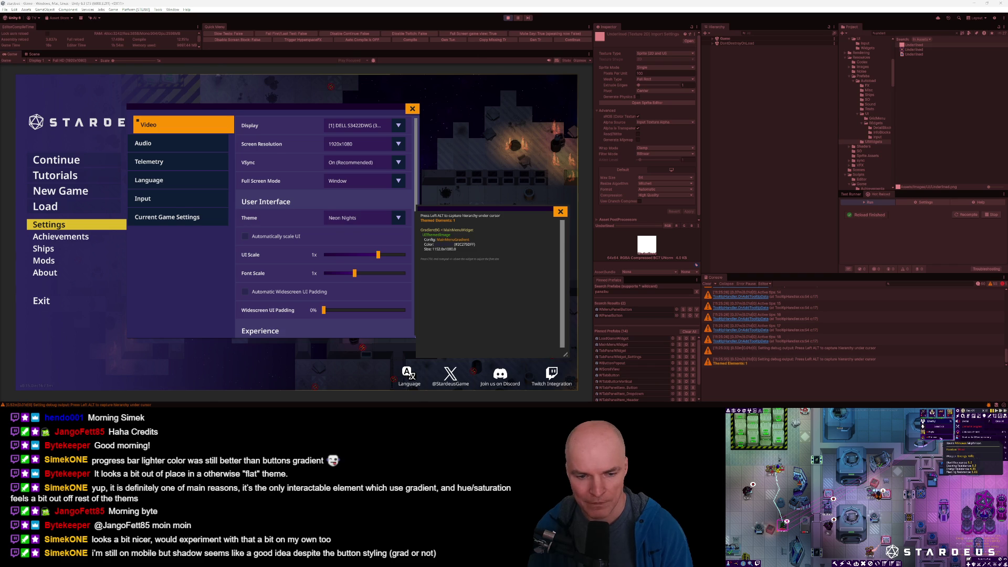
{"action": "key", "text": "alt+Tab"}
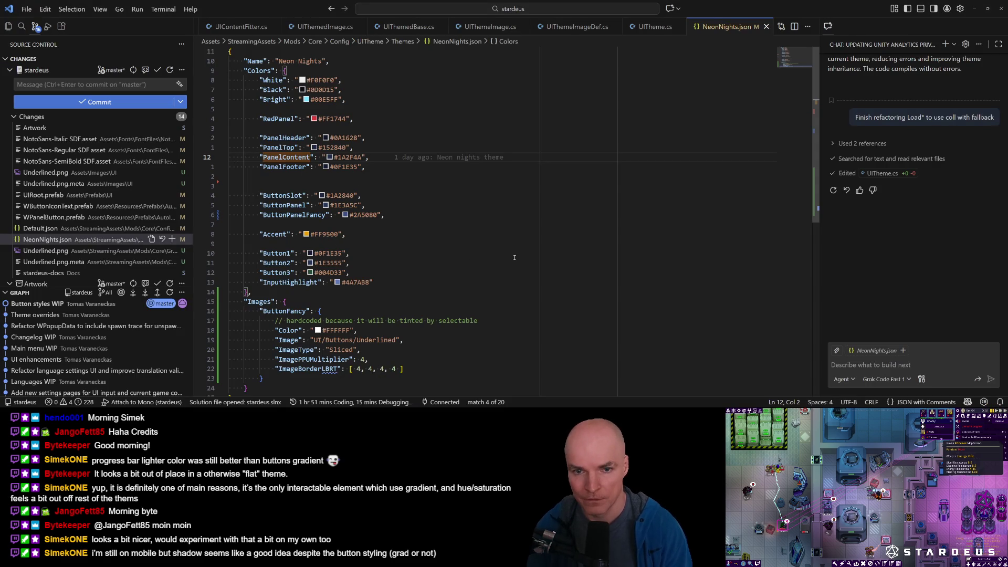
Step: Open UITheme.cs with the 'uith' file search and inspect the Images and SetImage lines in LoadImages
{"action": "key", "text": "ctrl+p"}
{"action": "key", "text": "Down"}
{"action": "key", "text": "Down"}
{"action": "key", "text": "Down"}
{"action": "type", "text": "uith"}
{"action": "key", "text": "Return"}
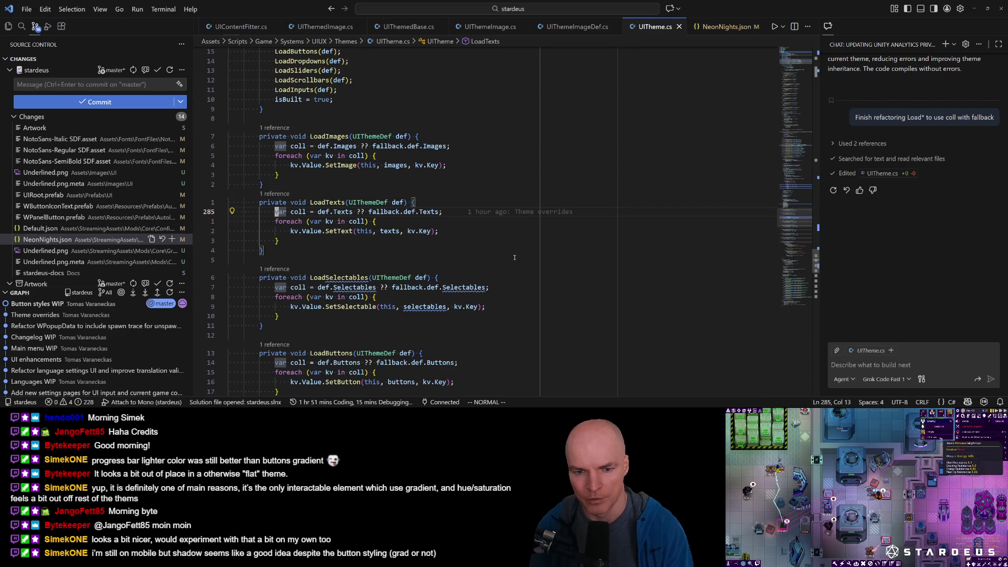
{"action": "left_click", "coordinate": [336, 146]}
{"action": "left_click", "coordinate": [339, 165]}
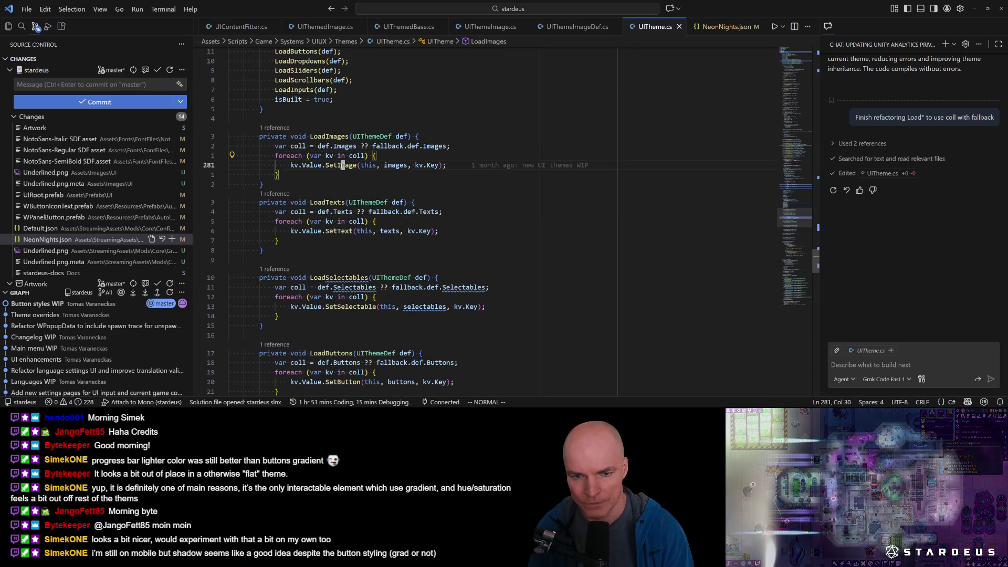
{"action": "key", "text": "l"}
{"action": "scroll", "coordinate": [347, 230], "scroll_direction": "up", "scroll_amount": 2}
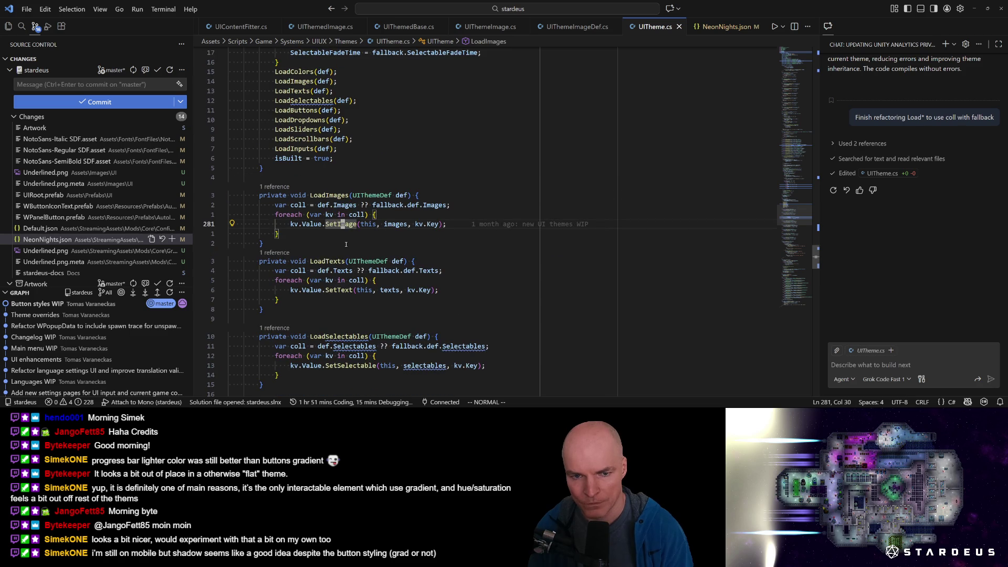
{"action": "scroll", "coordinate": [346, 244], "scroll_direction": "up", "scroll_amount": 2}
Step: Follow LoadColors from Build to its definition, then into TryParseWithHslModifiers
{"action": "left_click", "coordinate": [298, 131]}
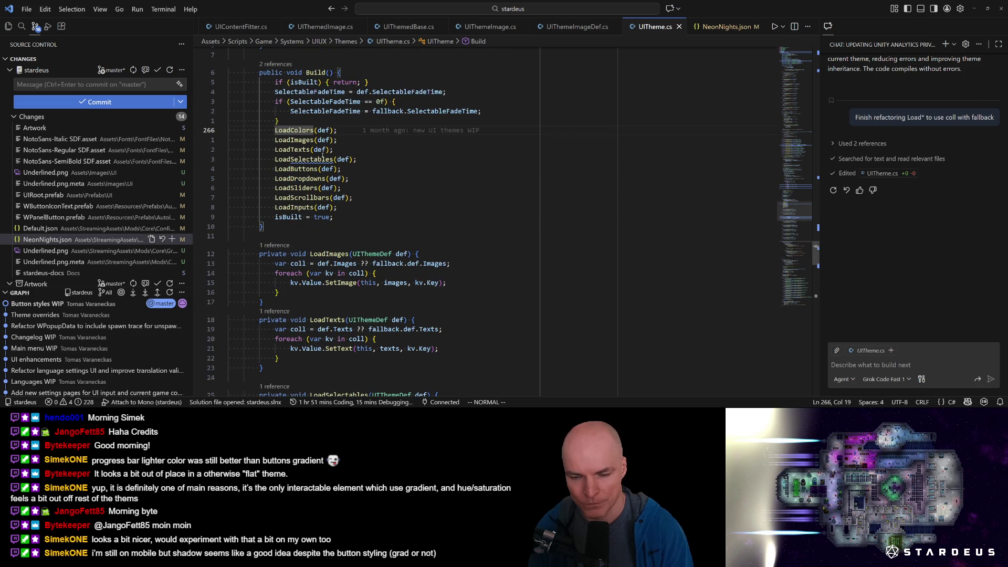
{"action": "key", "text": "g"}
{"action": "key", "text": "d"}
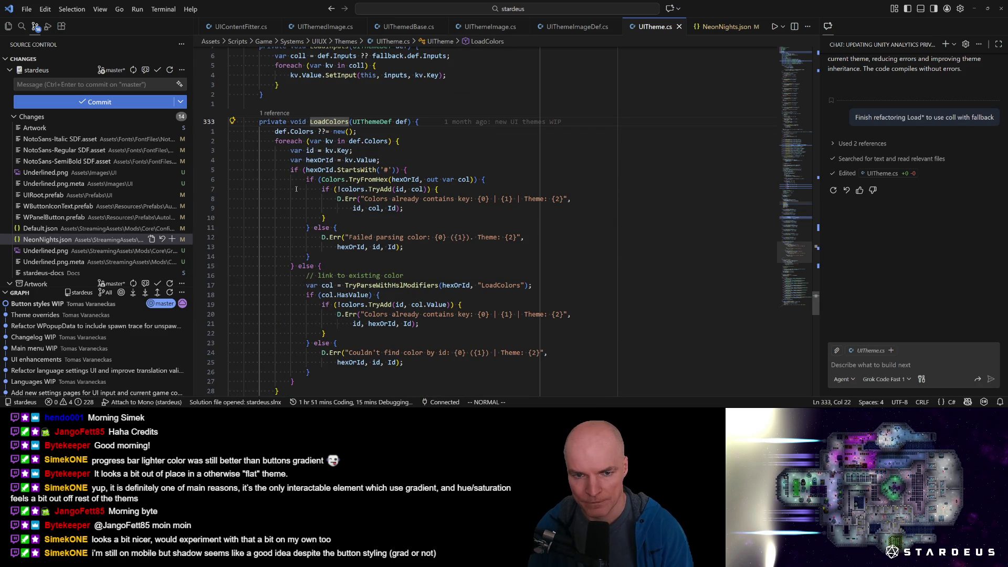
{"action": "key", "text": "alt+Tab"}
{"action": "key", "text": "alt+Tab"}
{"action": "left_click", "coordinate": [300, 131]}
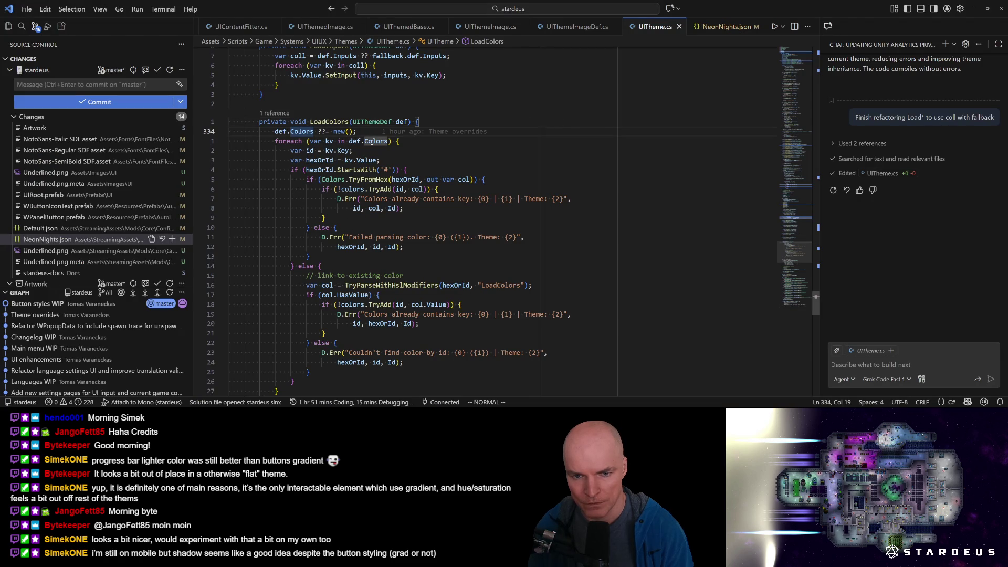
{"action": "scroll", "coordinate": [370, 270], "scroll_direction": "down", "scroll_amount": 2}
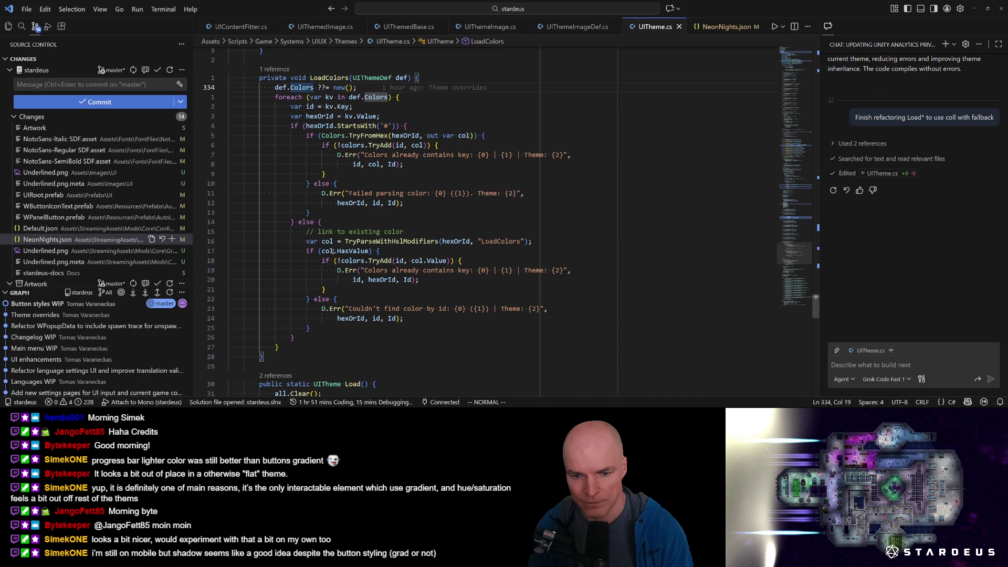
{"action": "left_click", "coordinate": [385, 241]}
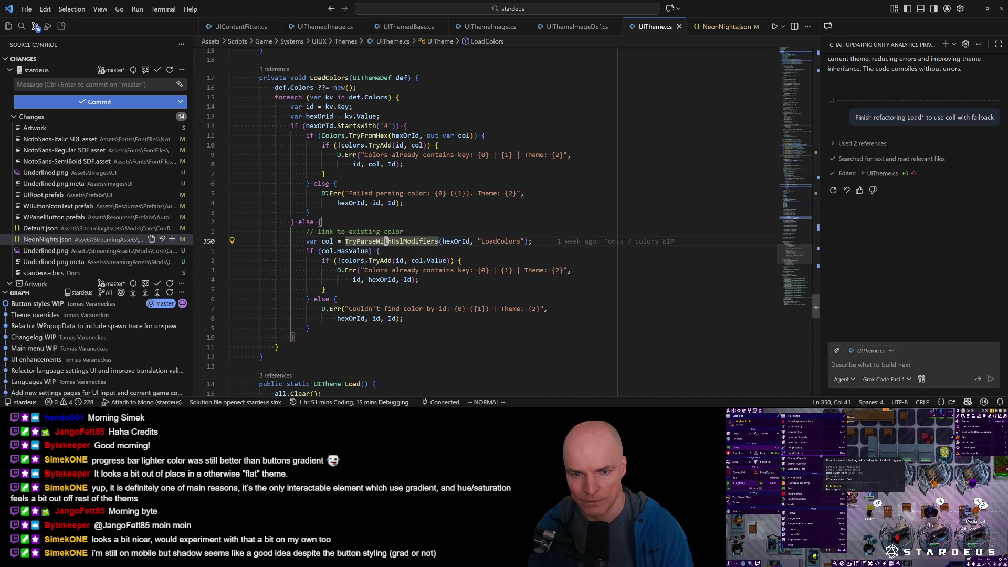
{"action": "key", "text": "F12"}
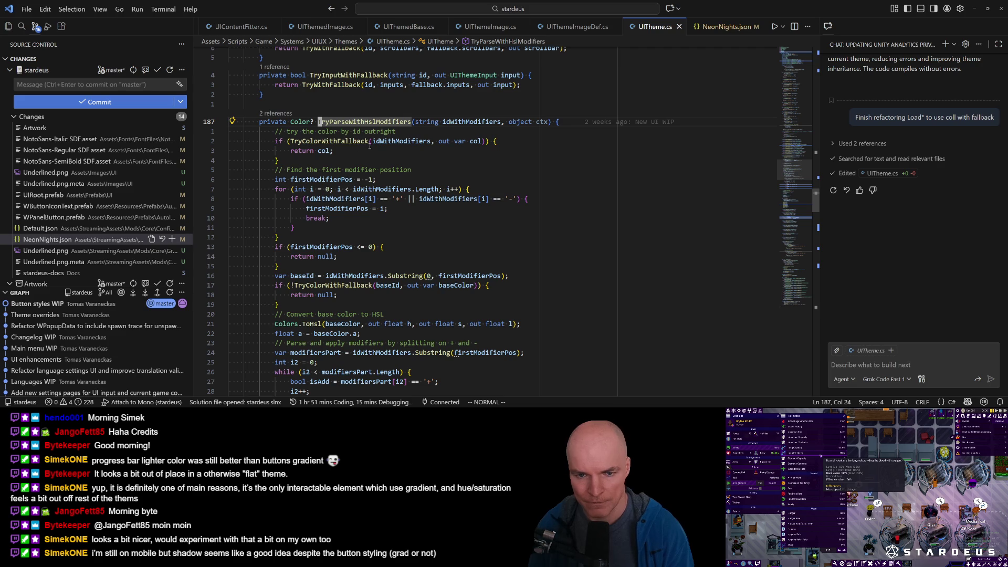
Step: Inspect the TryColorWithFallback definition and its uses, then go back to TryParseWithHslModifiers
{"action": "left_click", "coordinate": [353, 141]}
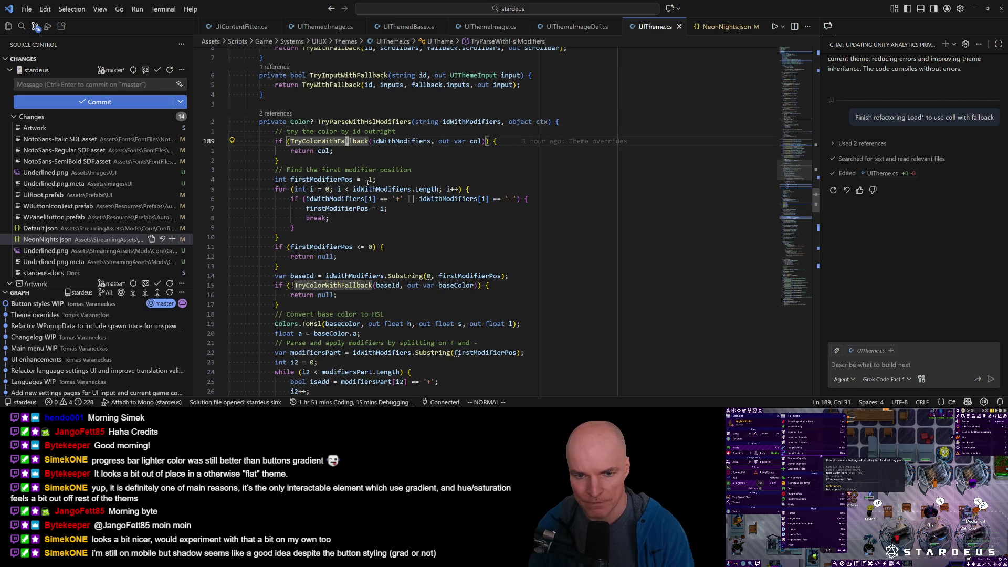
{"action": "key", "text": "F12"}
{"action": "left_click", "coordinate": [353, 132]}
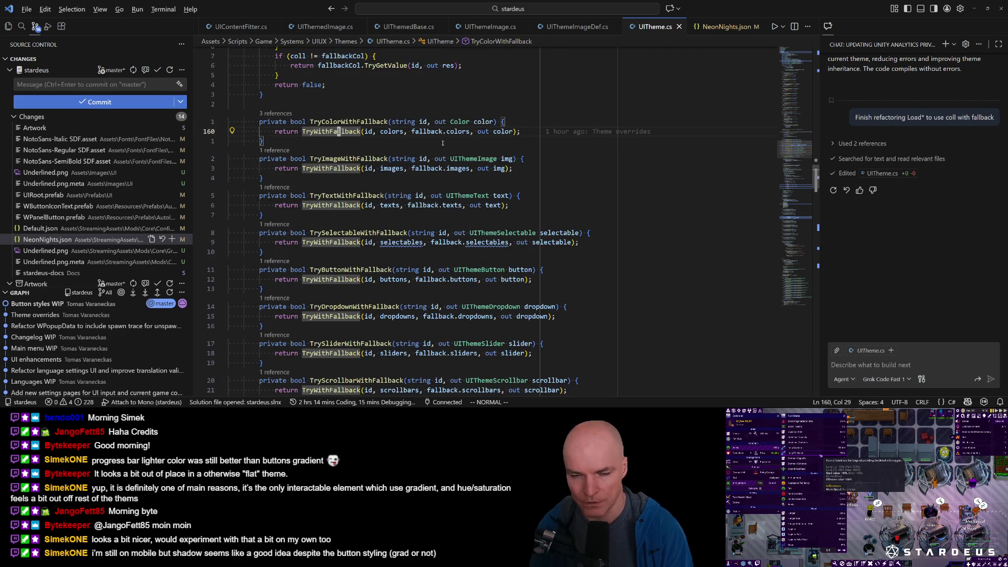
{"action": "key", "text": "ctrl+o"}
Step: Read through TryParseWithHslModifiers down to line 250 and the 'Cache the result' comment
{"action": "scroll", "coordinate": [327, 222], "scroll_direction": "down", "scroll_amount": 5}
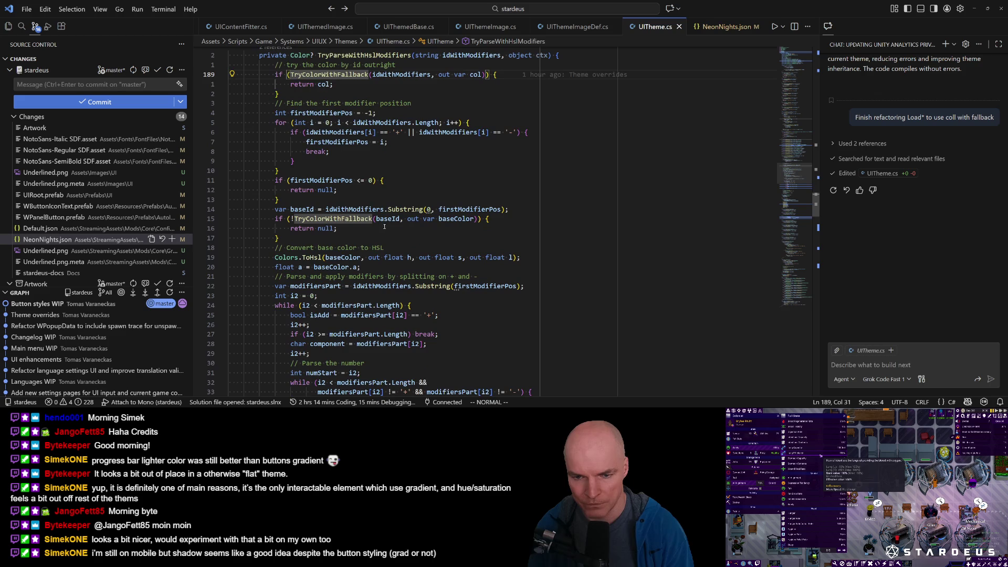
{"action": "scroll", "coordinate": [351, 241], "scroll_direction": "down", "scroll_amount": 2}
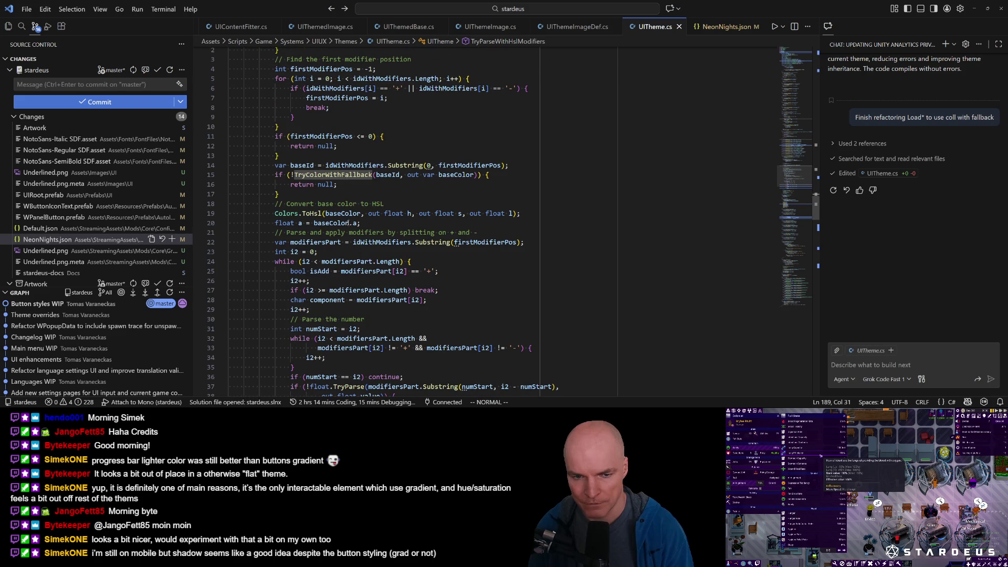
{"action": "scroll", "coordinate": [349, 222], "scroll_direction": "down", "scroll_amount": 2}
{"action": "scroll", "coordinate": [358, 209], "scroll_direction": "down", "scroll_amount": 7}
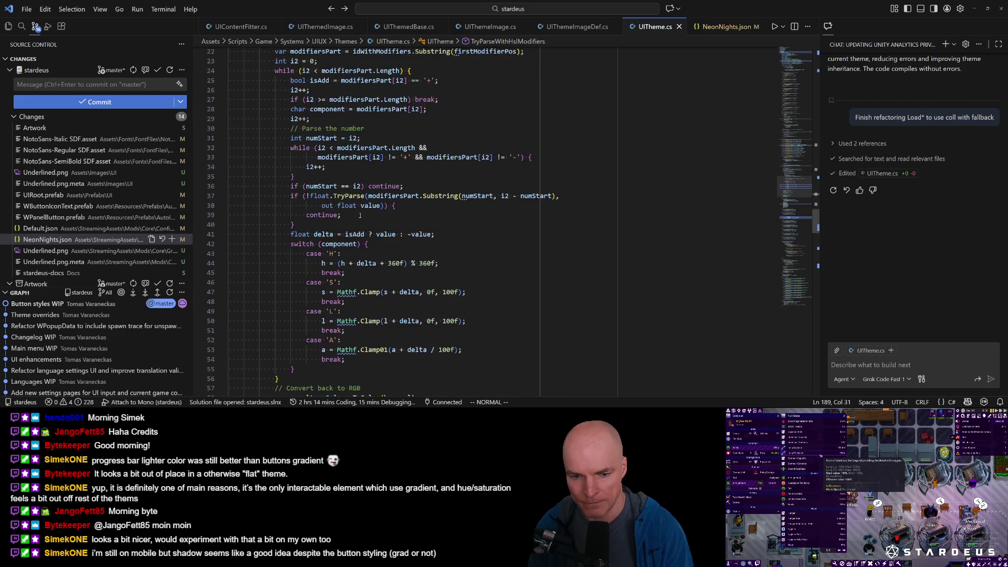
{"action": "left_click", "coordinate": [299, 368]}
{"action": "scroll", "coordinate": [392, 272], "scroll_direction": "up", "scroll_amount": 3}
{"action": "scroll", "coordinate": [393, 272], "scroll_direction": "up", "scroll_amount": 10}
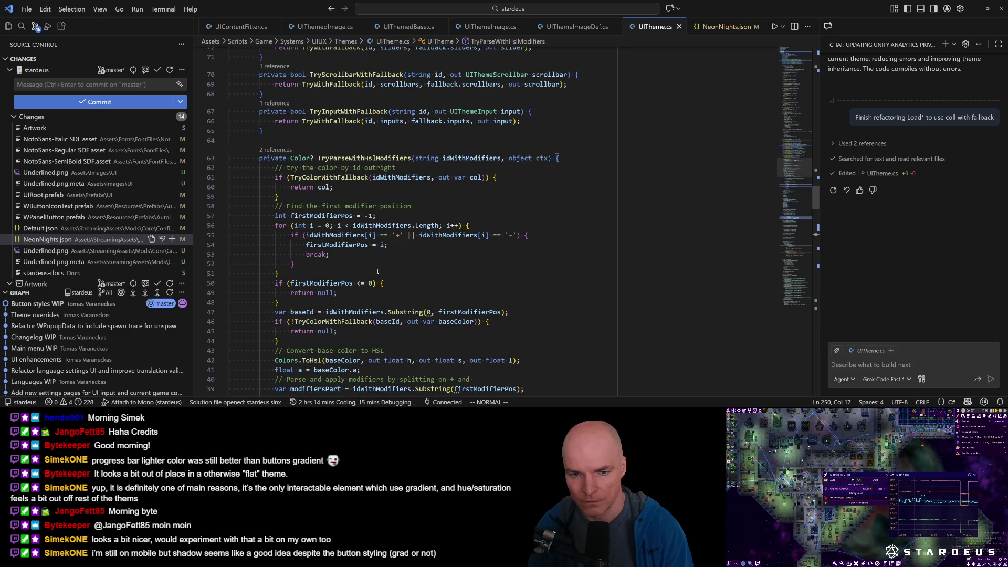
{"action": "scroll", "coordinate": [377, 271], "scroll_direction": "down", "scroll_amount": 14}
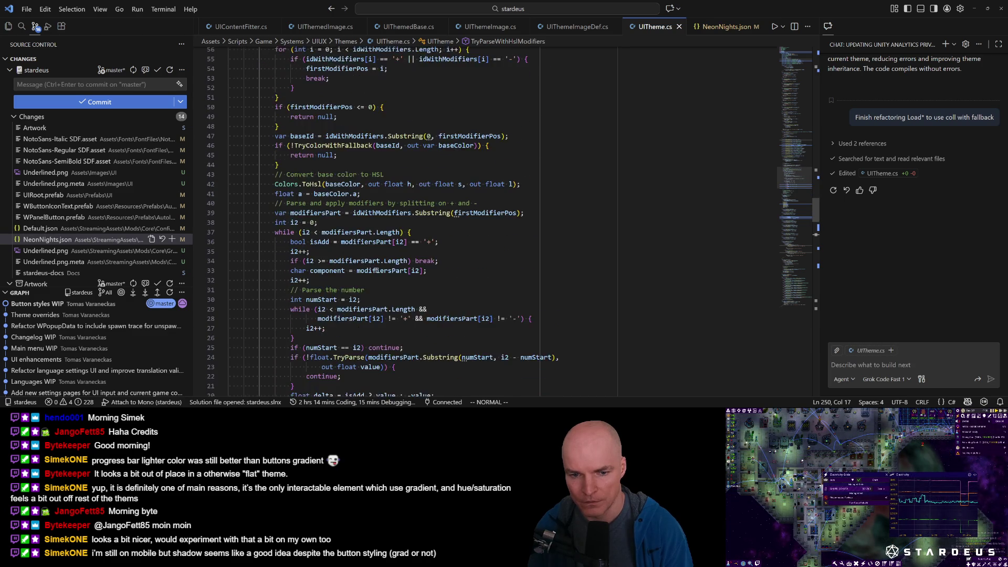
{"action": "scroll", "coordinate": [374, 270], "scroll_direction": "down", "scroll_amount": 2}
{"action": "left_click", "coordinate": [346, 268]}
{"action": "scroll", "coordinate": [308, 181], "scroll_direction": "up", "scroll_amount": 4}
{"action": "scroll", "coordinate": [308, 181], "scroll_direction": "up", "scroll_amount": 9}
{"action": "scroll", "coordinate": [342, 212], "scroll_direction": "up", "scroll_amount": 2}
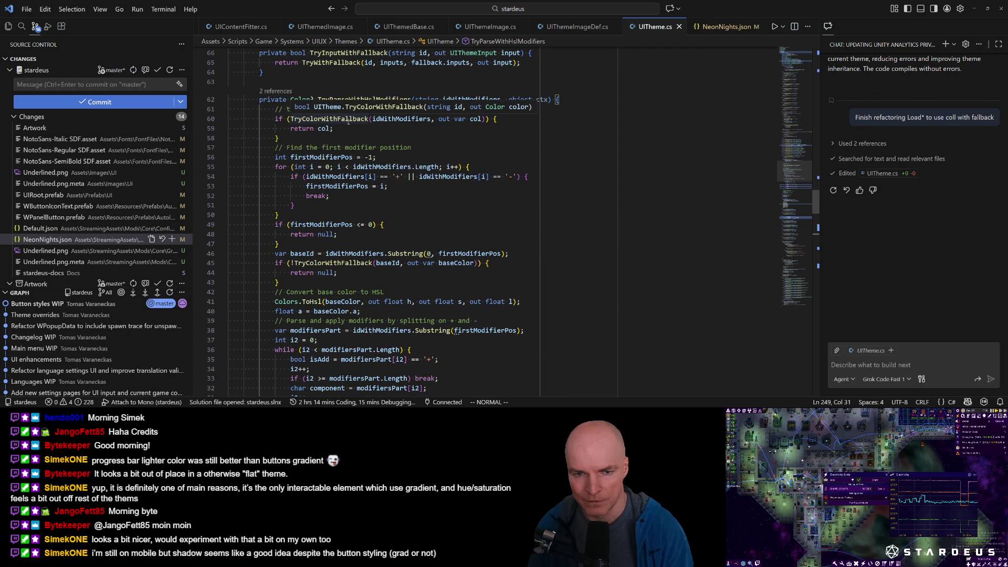
{"action": "key", "text": "alt+Tab"}
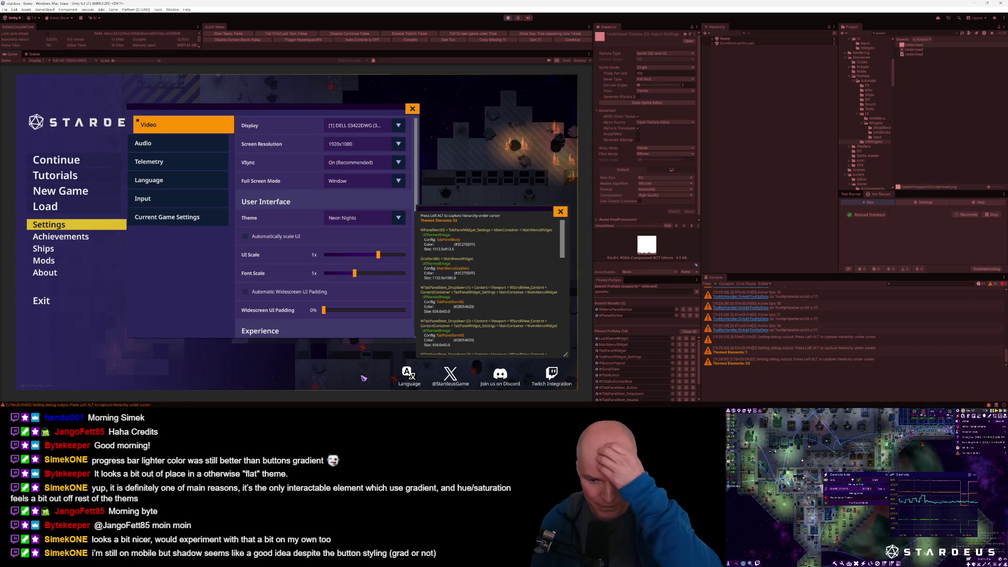
{"action": "key", "text": "alt+Tab"}
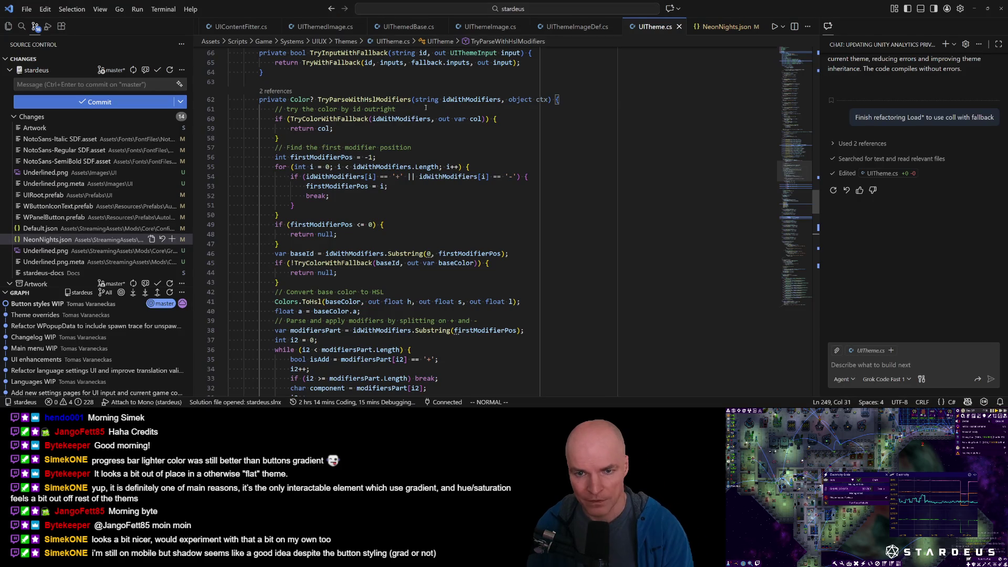
Step: Open NeonNights.json from the quick file search
{"action": "key", "text": "ctrl+p"}
{"action": "key", "text": "Down"}
{"action": "key", "text": "Return"}
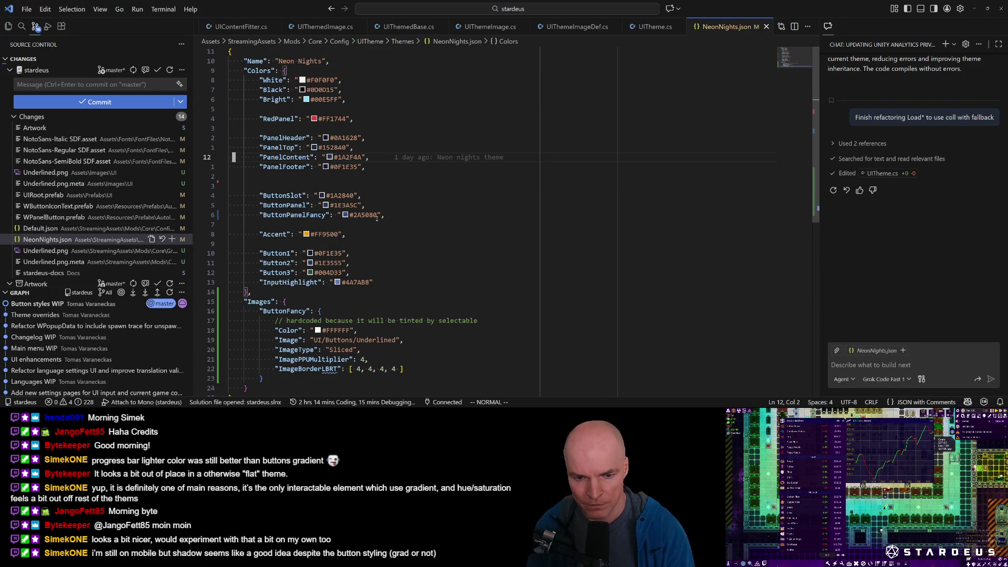
Step: Delete the extra blank line between PanelFooter and ButtonSlot in NeonNights.json
{"action": "left_click", "coordinate": [302, 80]}
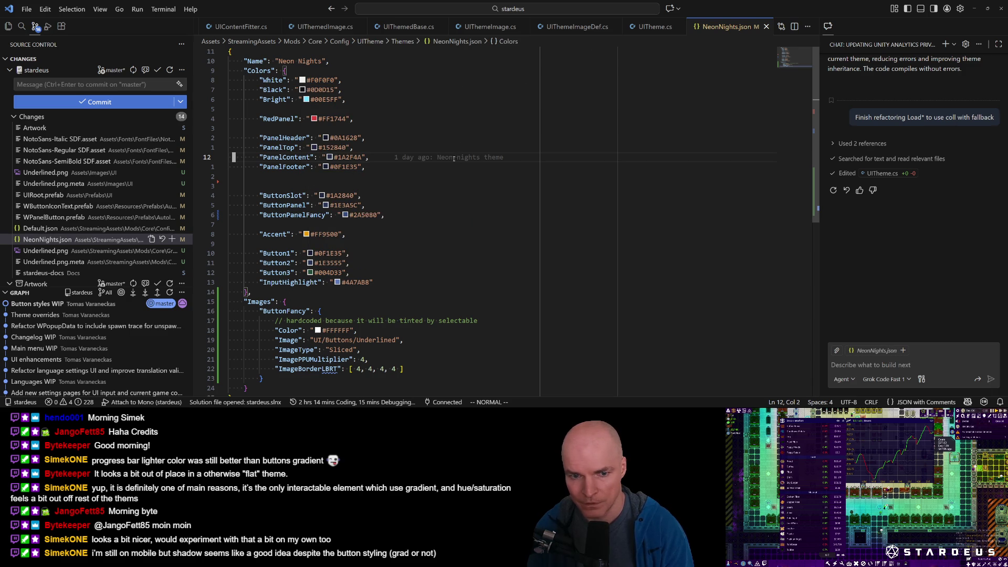
{"action": "left_click", "coordinate": [287, 157]}
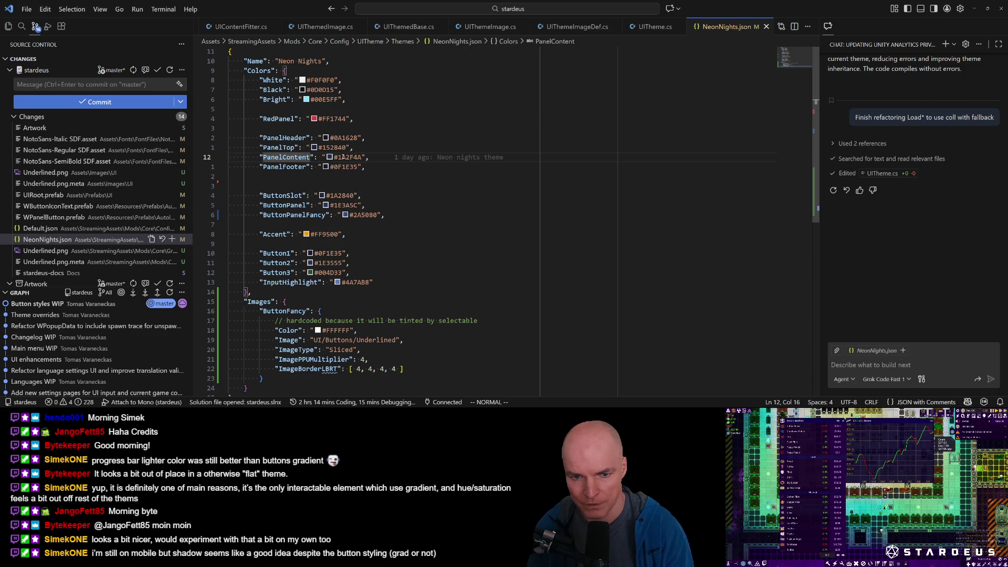
{"action": "key", "text": "w"}
{"action": "key", "text": "w"}
{"action": "key", "text": "w"}
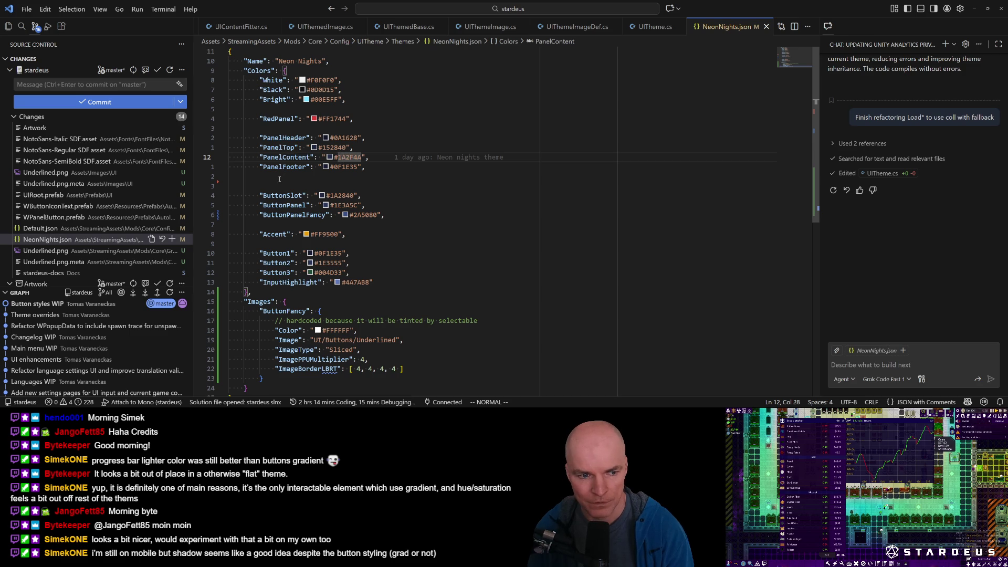
{"action": "key", "text": "j"}
{"action": "key", "text": "j"}
{"action": "key", "text": "j"}
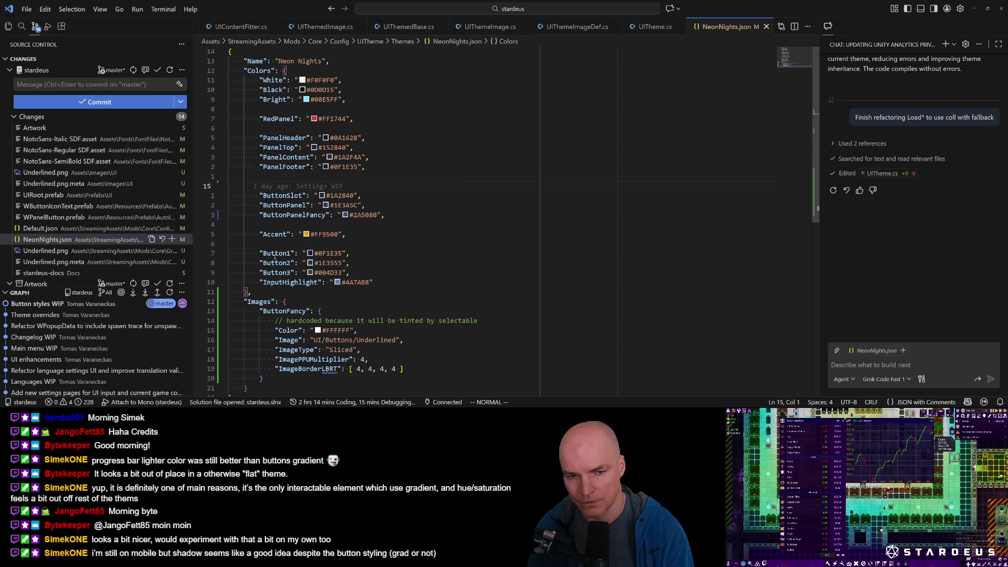
{"action": "key", "text": "d"}
{"action": "key", "text": "d"}
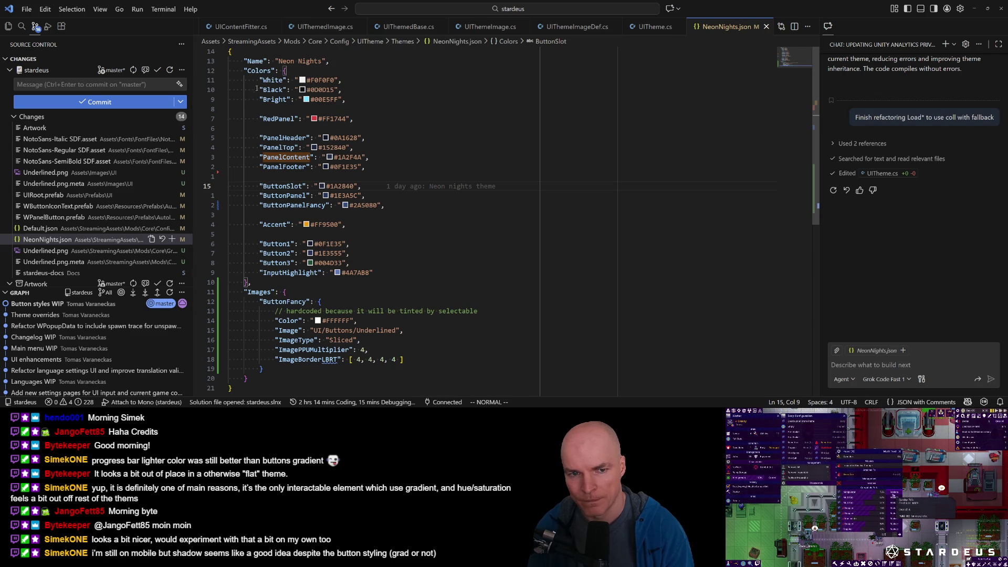
Step: Review the whole Colors block, then open Default.json from recent files
{"action": "left_click_drag", "start_coordinate": [245, 70], "coordinate": [249, 282]}
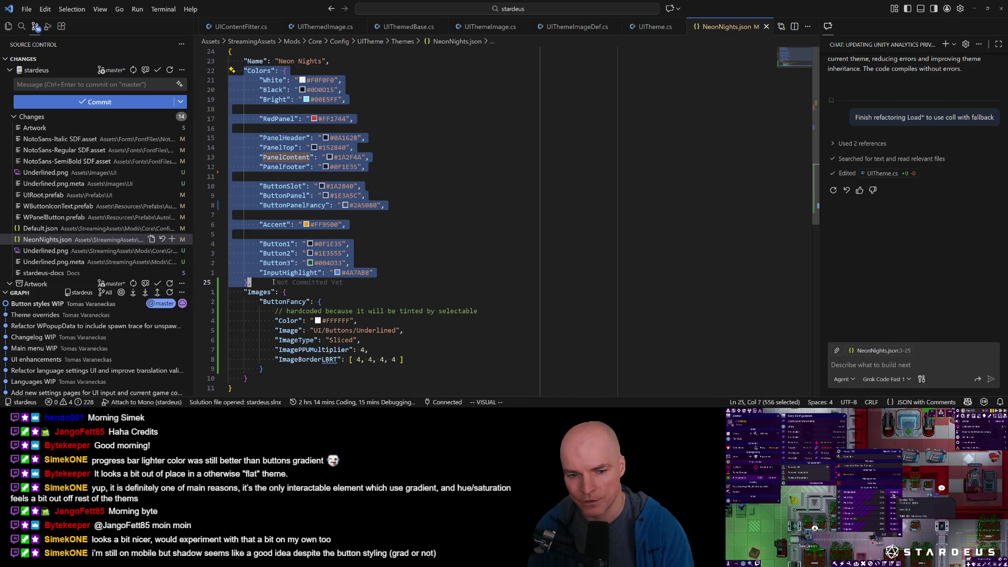
{"action": "left_click", "coordinate": [414, 106]}
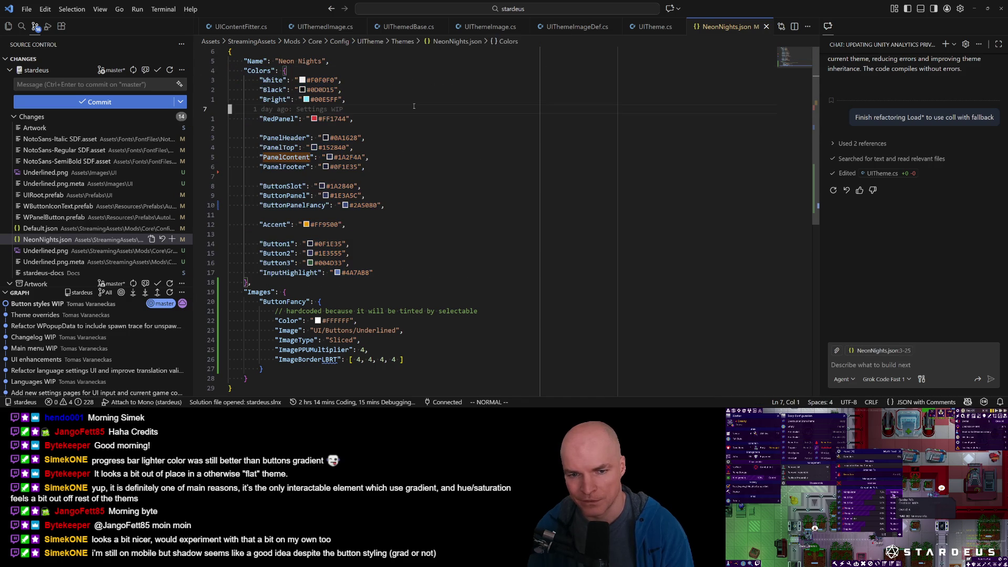
{"action": "key", "text": "ctrl+p"}
{"action": "key", "text": "Down"}
{"action": "key", "text": "Down"}
{"action": "key", "text": "Return"}
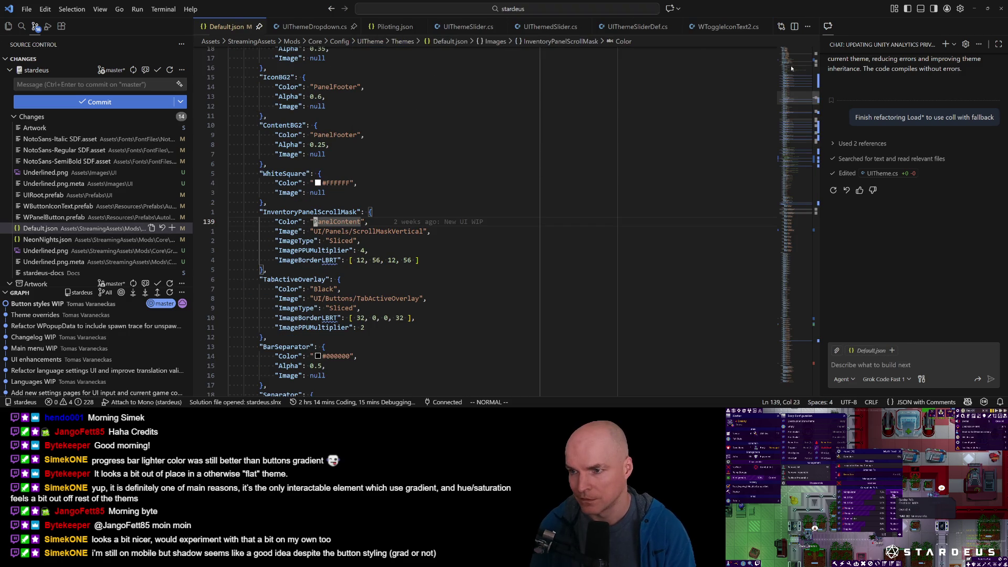
Step: Check Default.json's Accent2 Blue reference and Accent3 PanelTop reference in the Colors section
{"action": "left_click", "coordinate": [791, 66]}
{"action": "scroll", "coordinate": [347, 282], "scroll_direction": "down", "scroll_amount": 2}
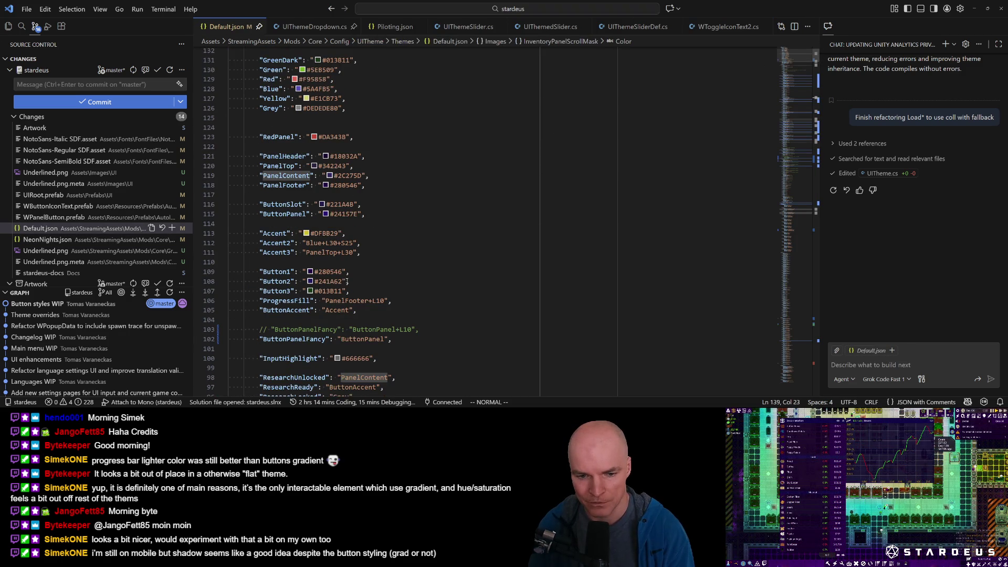
{"action": "left_click", "coordinate": [279, 243]}
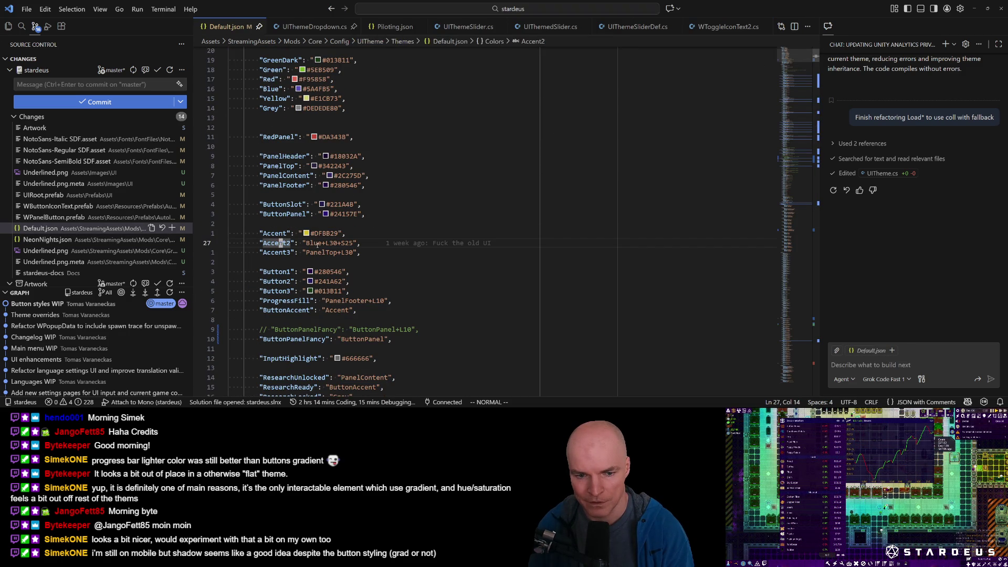
{"action": "left_click", "coordinate": [320, 245]}
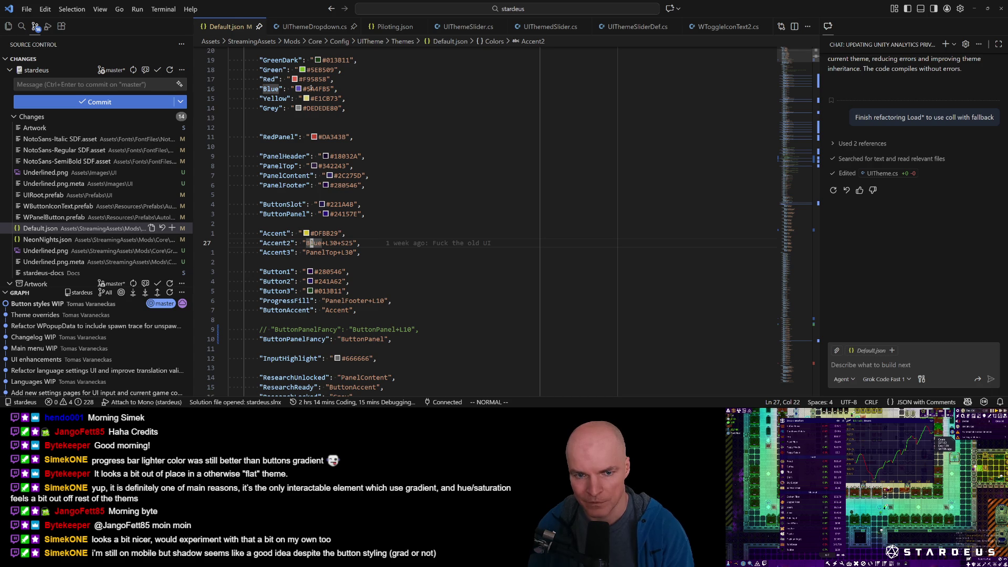
{"action": "left_click", "coordinate": [283, 251]}
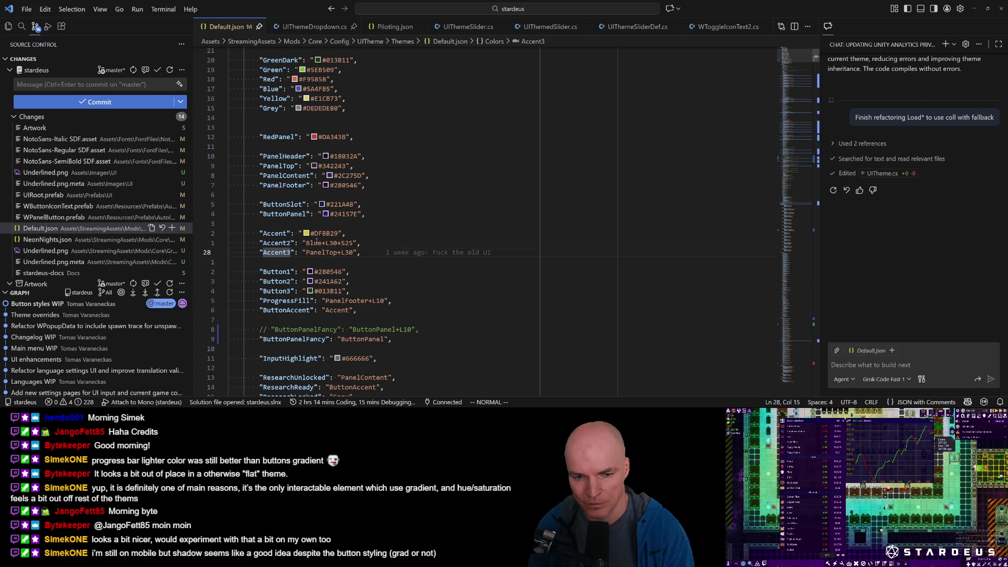
{"action": "mouse_move", "coordinate": [305, 88]}
{"action": "left_click", "coordinate": [321, 252]}
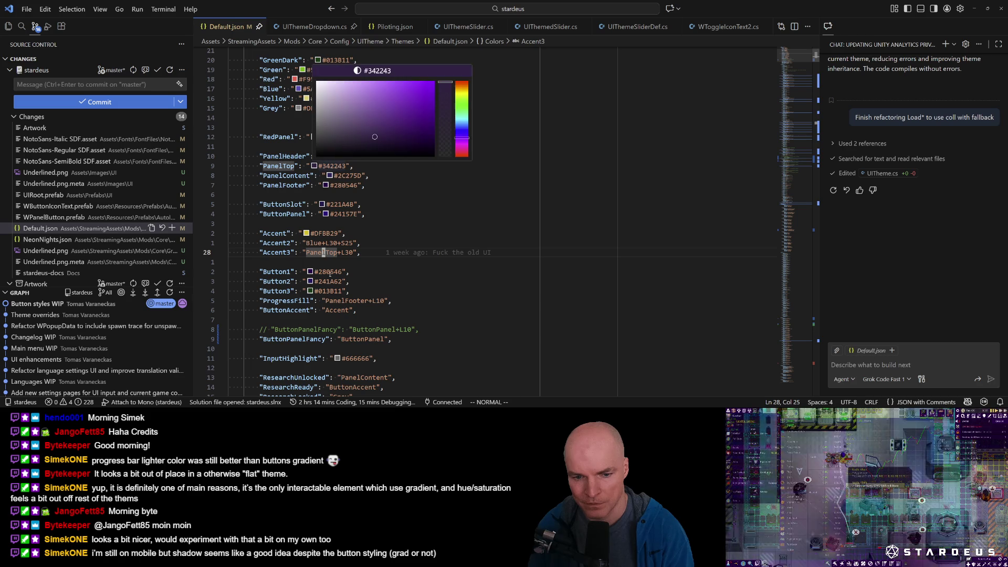
{"action": "scroll", "coordinate": [341, 246], "scroll_direction": "up", "scroll_amount": 1}
{"action": "scroll", "coordinate": [340, 245], "scroll_direction": "up", "scroll_amount": 1}
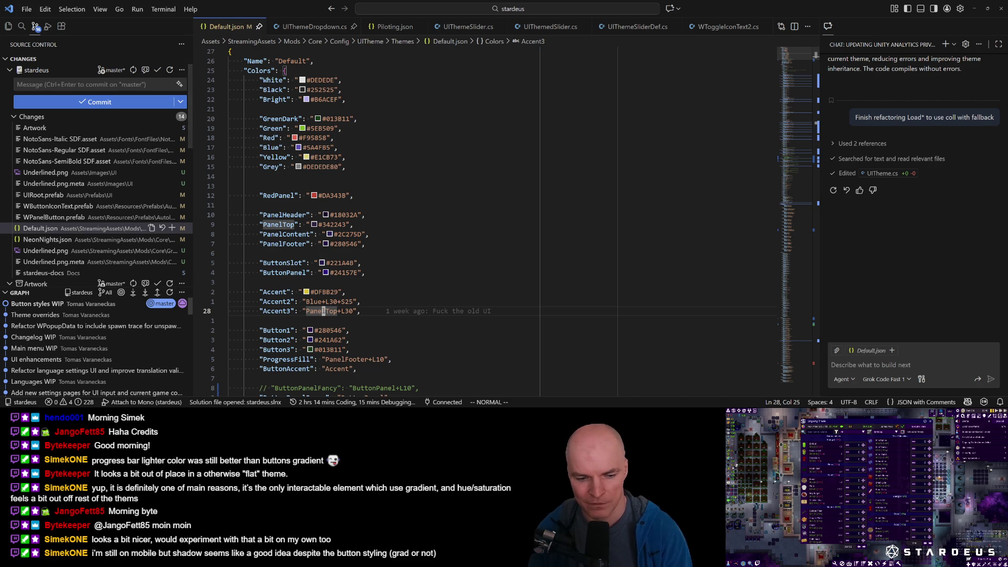
Step: Bring up the file search without opening NeonNights.json, then return to the running game
{"action": "key", "text": "alt+Tab"}
{"action": "key", "text": "alt+Tab"}
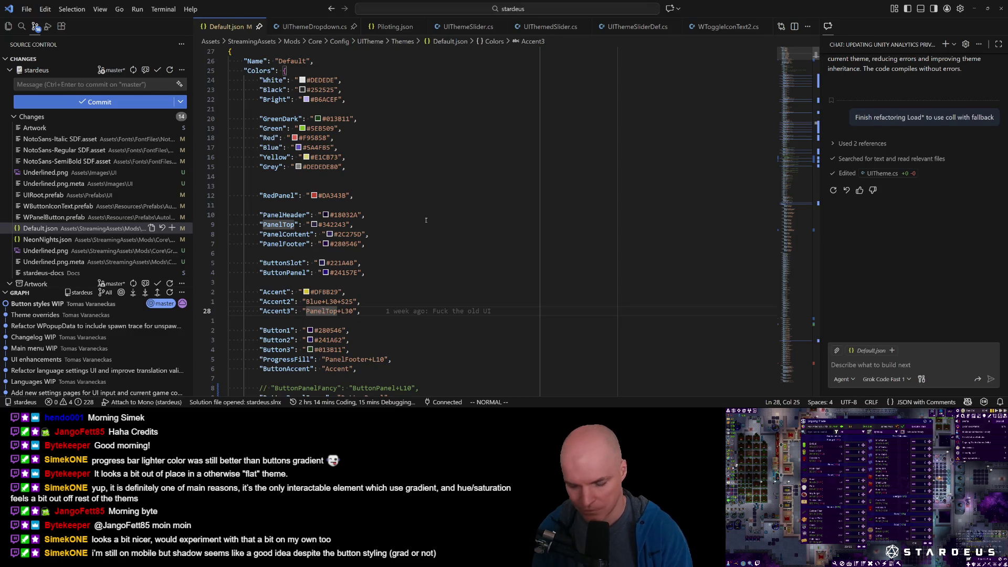
{"action": "key", "text": "ctrl+p"}
{"action": "key", "text": "Down"}
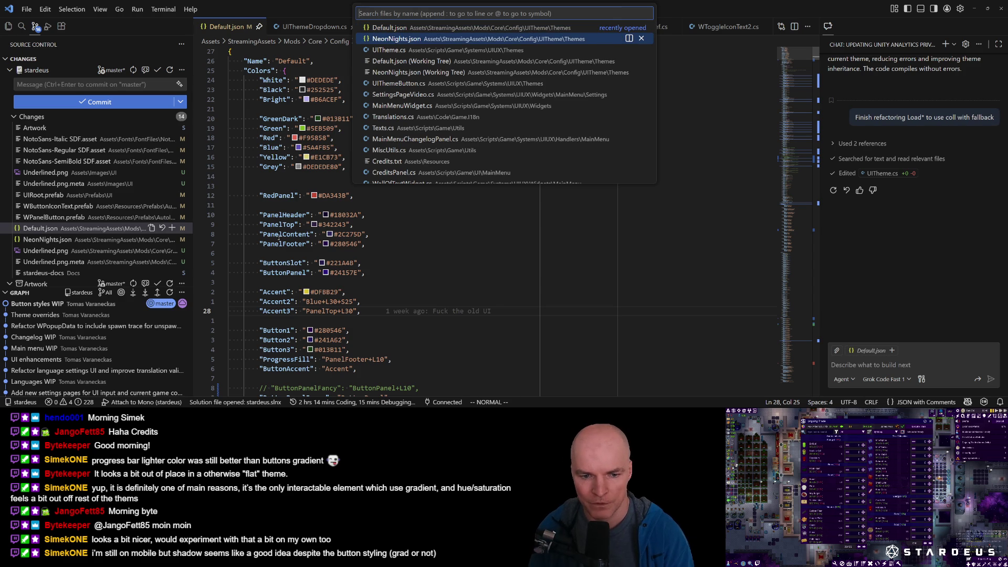
{"action": "left_click", "coordinate": [262, 234]}
{"action": "key", "text": "alt+Tab"}
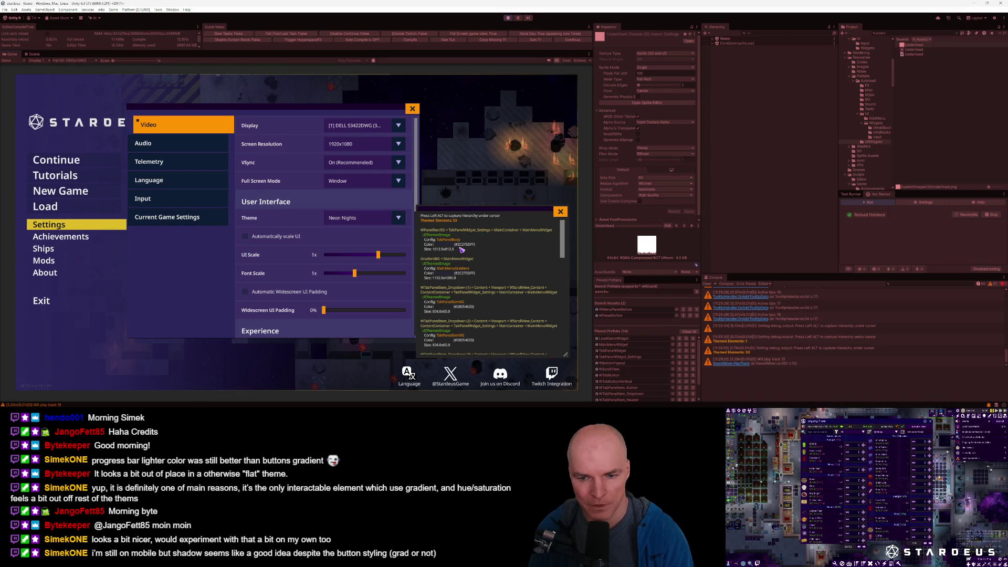
Step: Capture the settings panel's themed element, GradientBG, with the debug hotkey, then return to the code editor
{"action": "key", "text": "alt"}
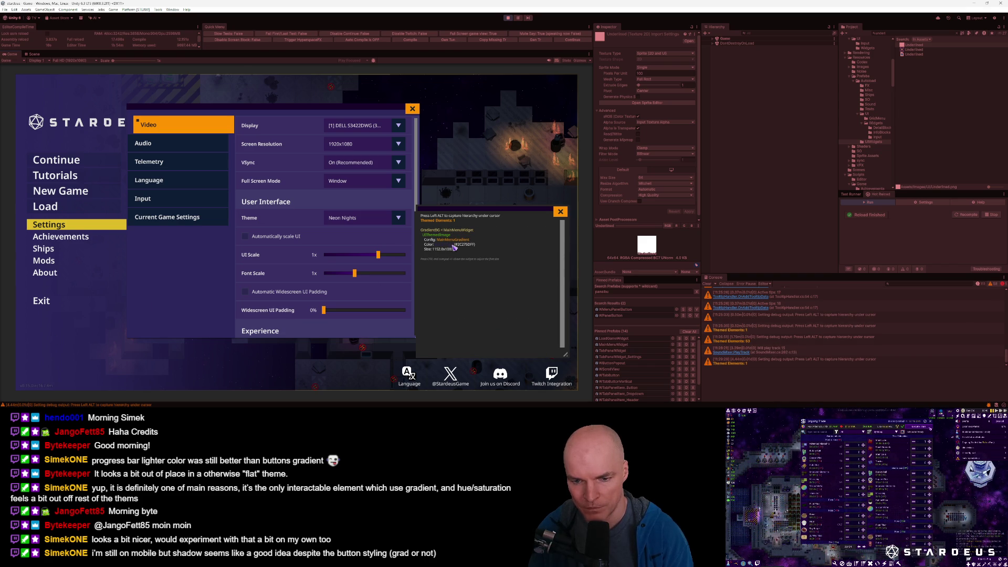
{"action": "key", "text": "alt+Tab"}
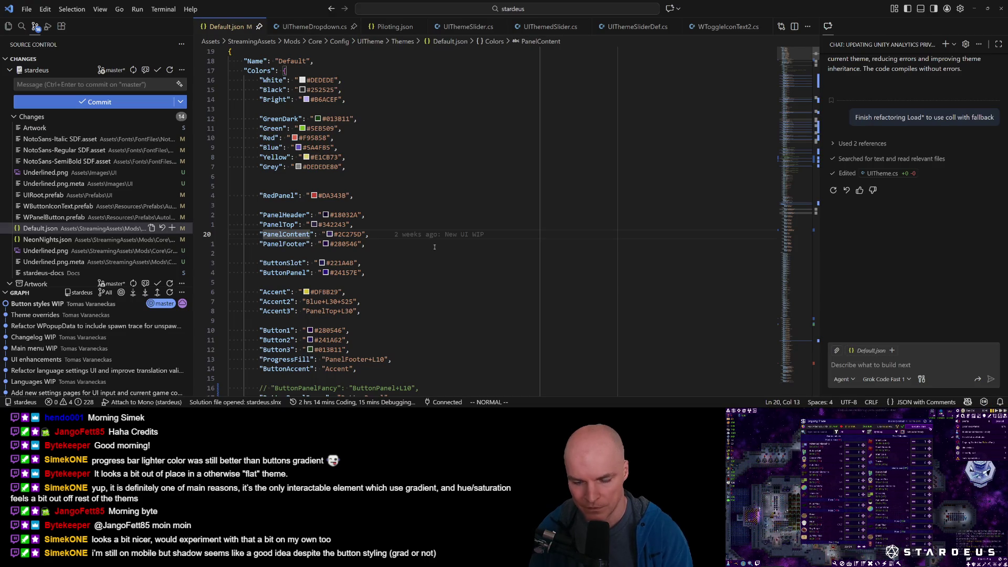
Step: Search Default.json for MainMenuGradient and select its PanelContent colour line
{"action": "key", "text": "ctrl+p"}
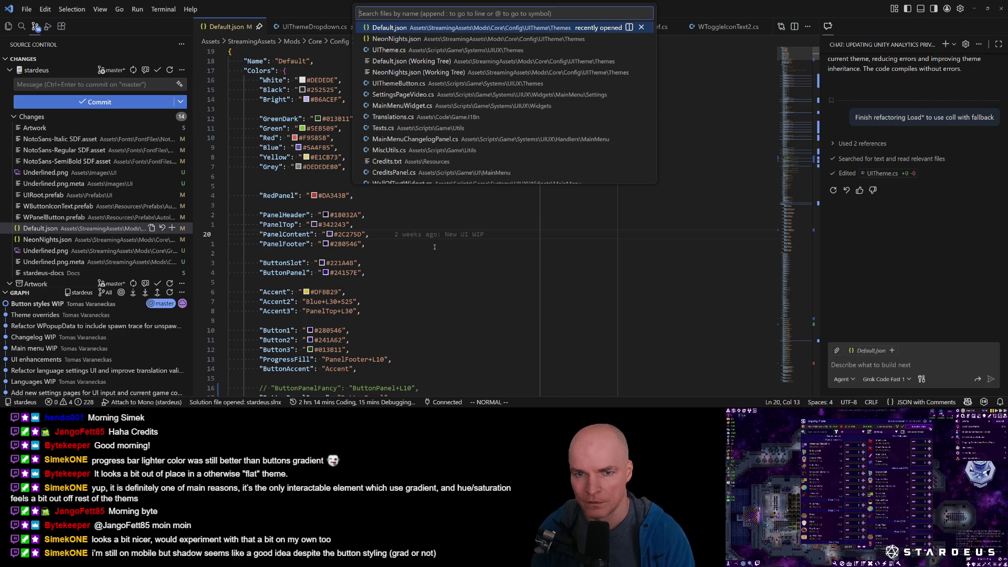
{"action": "key", "text": "Escape"}
{"action": "type", "text": "/MainMenuGr"}
{"action": "key", "text": "Return"}
{"action": "key", "text": "j"}
{"action": "key", "text": "shift+v"}
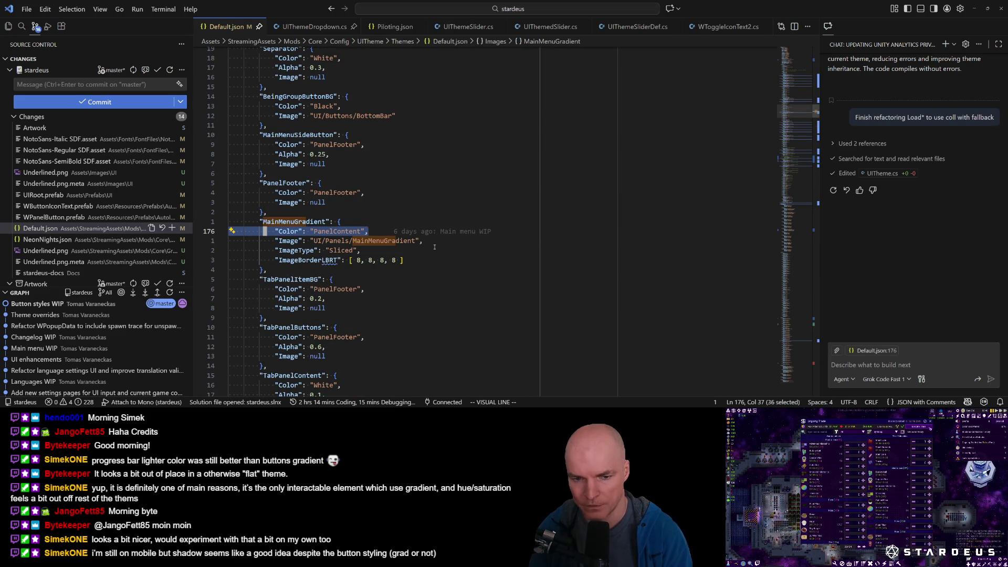
{"action": "key", "text": "Escape"}
Step: Open UITheme.cs through the quick file search
{"action": "key", "text": "ctrl+p"}
{"action": "type", "text": "UITheme.cs"}
{"action": "key", "text": "Return"}
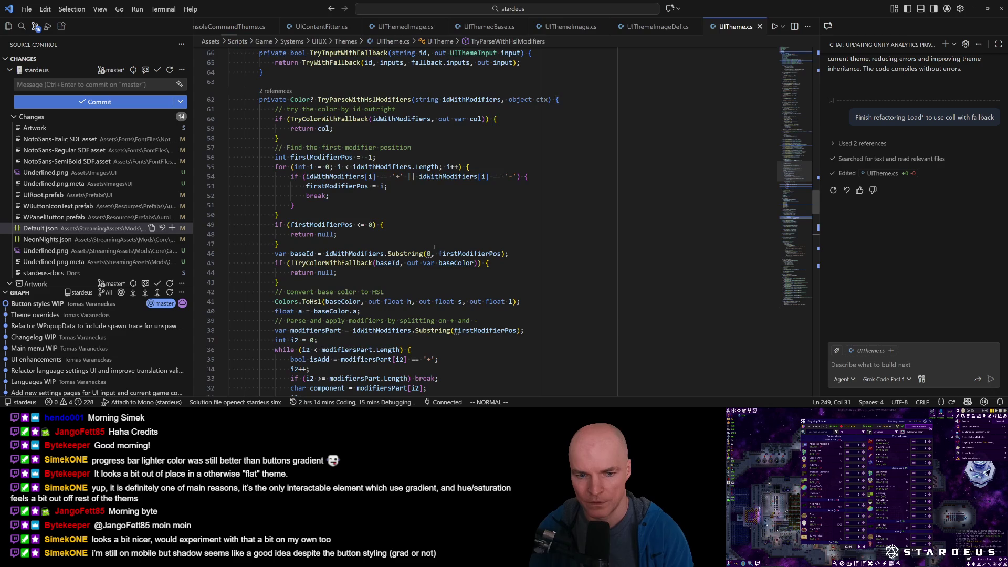
Step: Scroll up past TryParseWithHslModifiers and place the caret in GetColor(idOrHex, alpha, ctx)
{"action": "scroll", "coordinate": [434, 247], "scroll_direction": "down", "scroll_amount": 10}
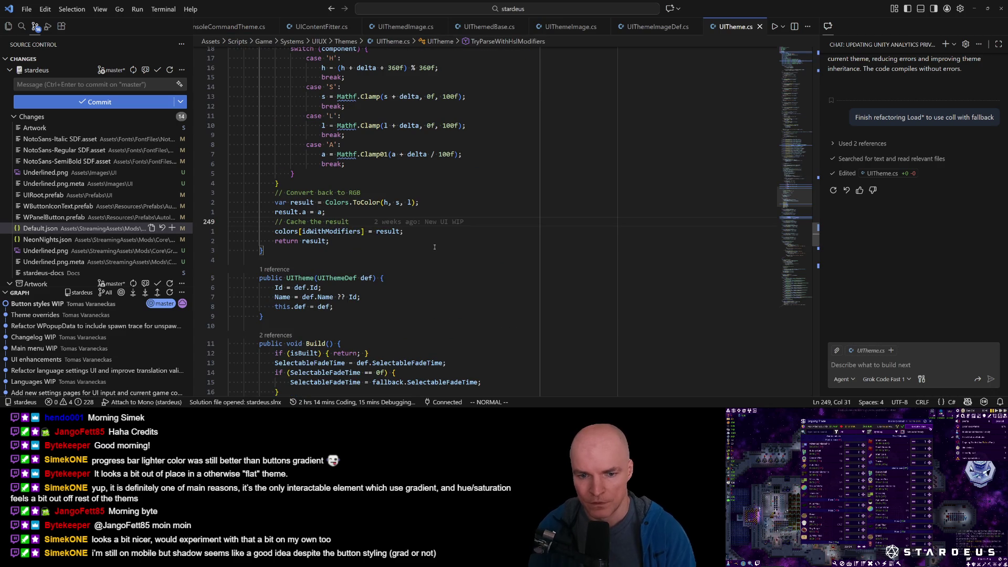
{"action": "scroll", "coordinate": [432, 212], "scroll_direction": "up", "scroll_amount": 3}
{"action": "scroll", "coordinate": [432, 211], "scroll_direction": "up", "scroll_amount": 12}
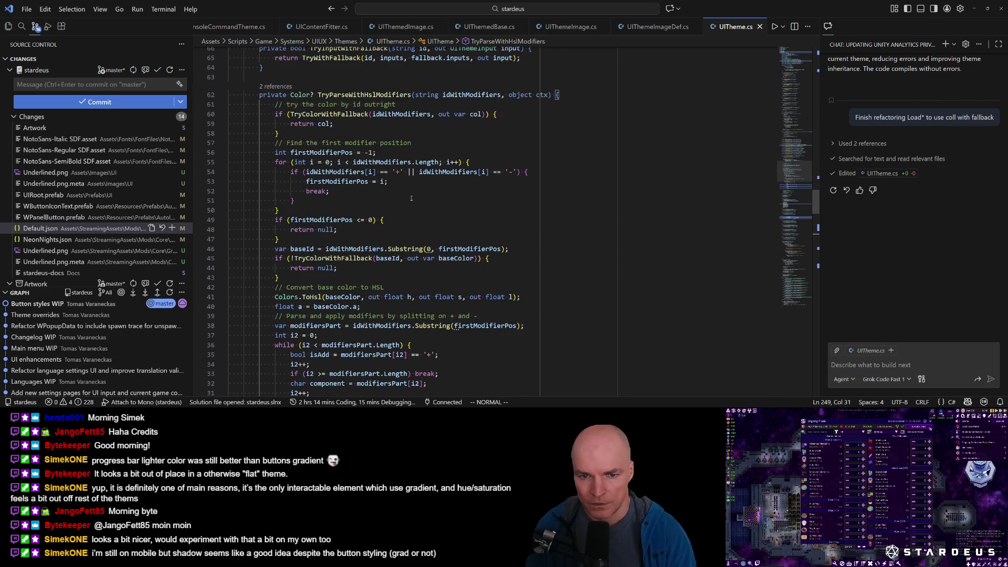
{"action": "left_click", "coordinate": [385, 95]}
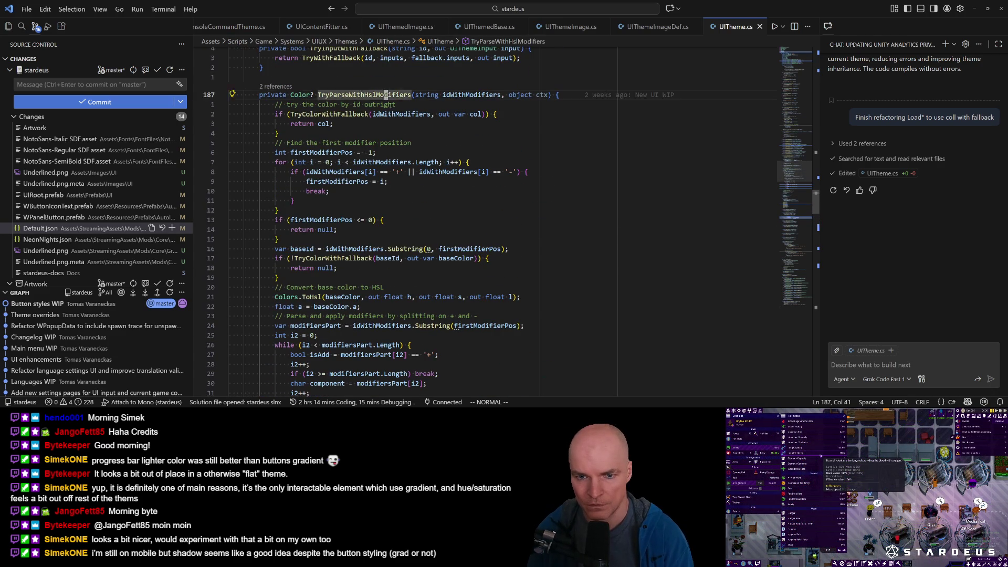
{"action": "scroll", "coordinate": [394, 149], "scroll_direction": "up", "scroll_amount": 10}
{"action": "scroll", "coordinate": [395, 149], "scroll_direction": "up", "scroll_amount": 15}
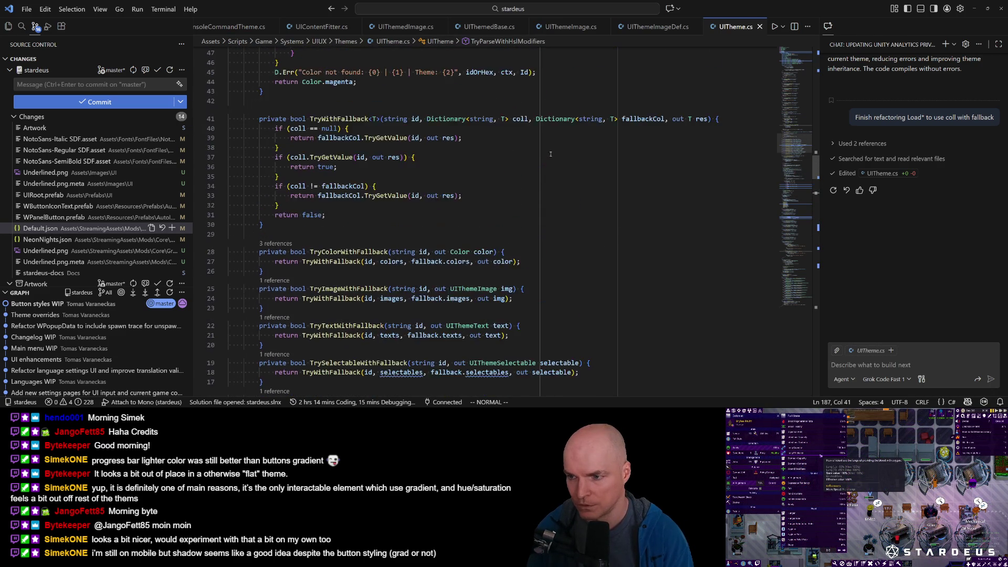
{"action": "scroll", "coordinate": [445, 154], "scroll_direction": "up", "scroll_amount": 6}
{"action": "left_click", "coordinate": [295, 208]}
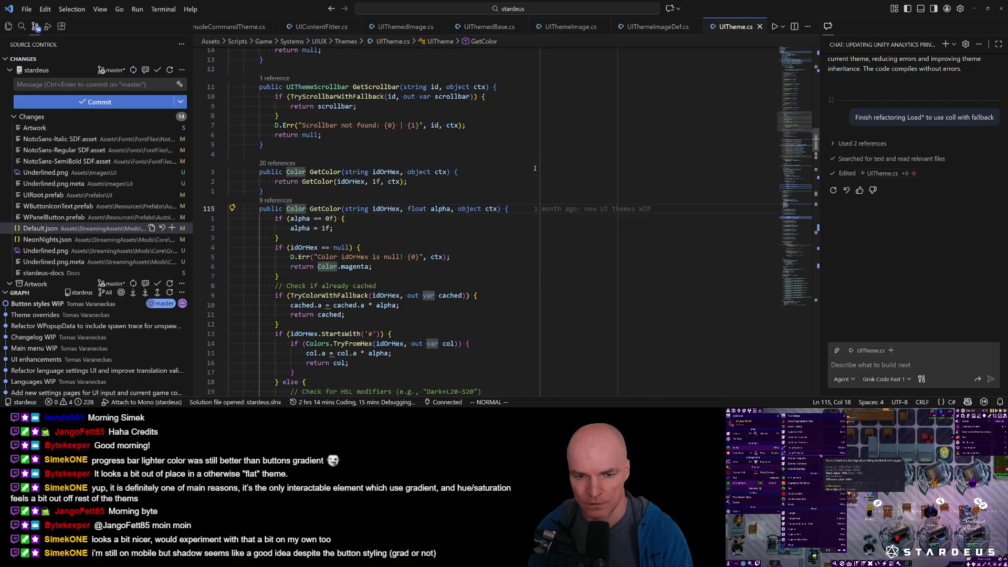
Step: Add if (idOrHex == "PanelContent") D.Warn("Getting panel content color") at GetColor's start and save
{"action": "key", "text": "o"}
{"action": "key", "text": "Return"}
{"action": "type", "text": "if (idOrh"}
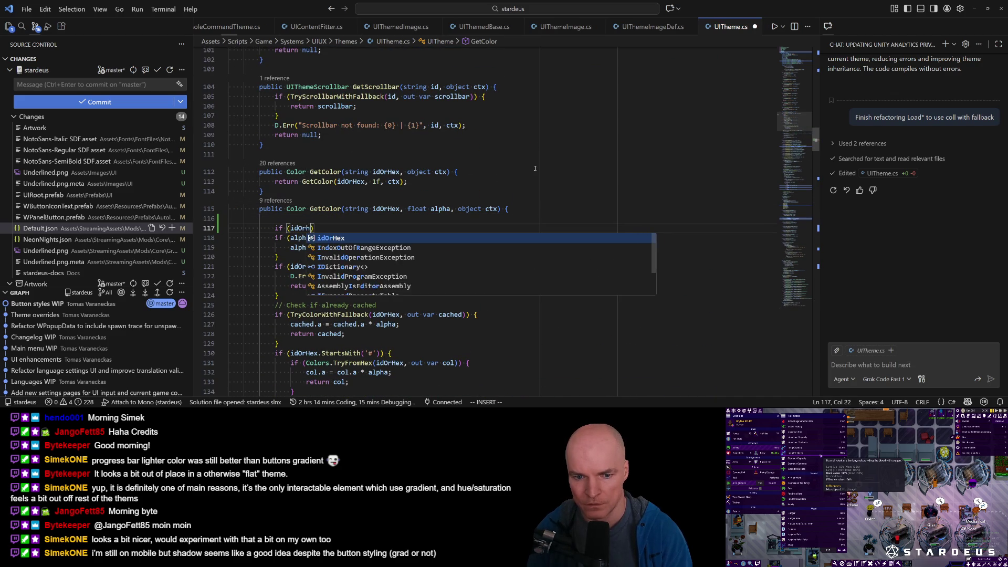
{"action": "key", "text": "Tab"}
{"action": "type", "text": "== \"PanelContent\") {"}
{"action": "key", "text": "Return"}
{"action": "type", "text": "D.wa"}
{"action": "key", "text": "Tab"}
{"action": "type", "text": "(\"Getting panel content color\");"}
{"action": "key", "text": "Escape"}
{"action": "key", "text": "ctrl+s"}
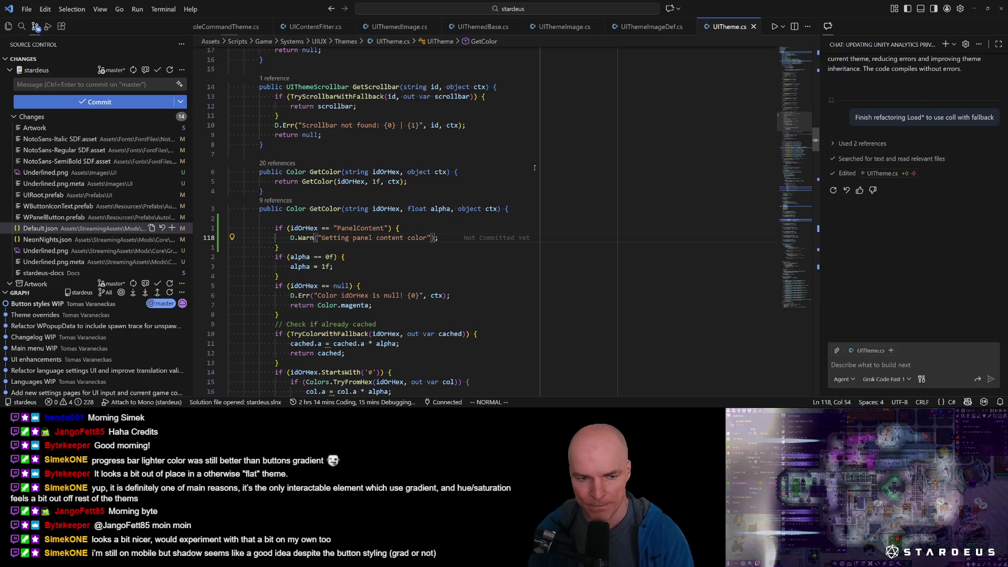
Step: Hot-reload the change in the game, then return to GetColor's PanelContent check
{"action": "key", "text": "alt+Tab"}
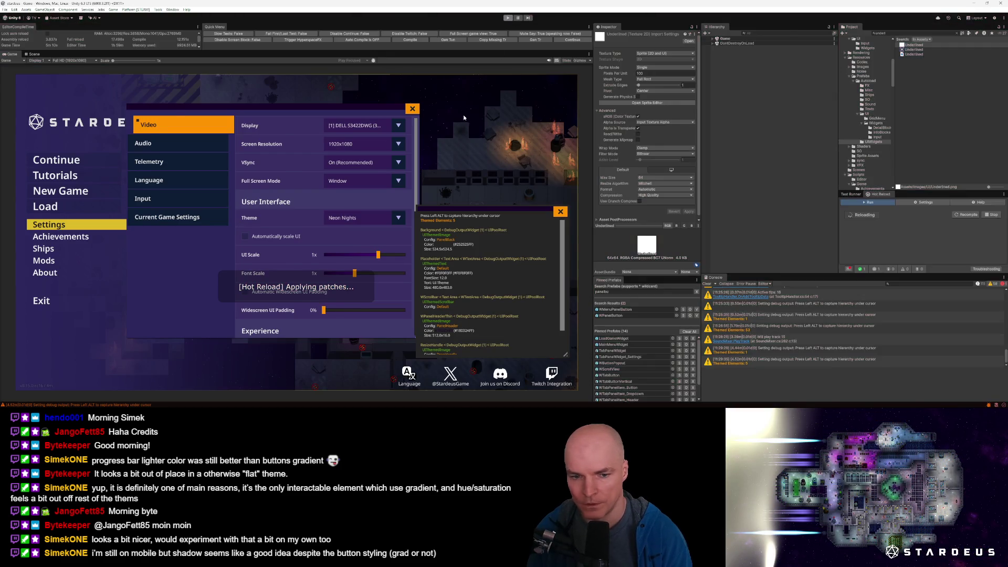
{"action": "key", "text": "alt+Tab"}
{"action": "left_click", "coordinate": [243, 218]}
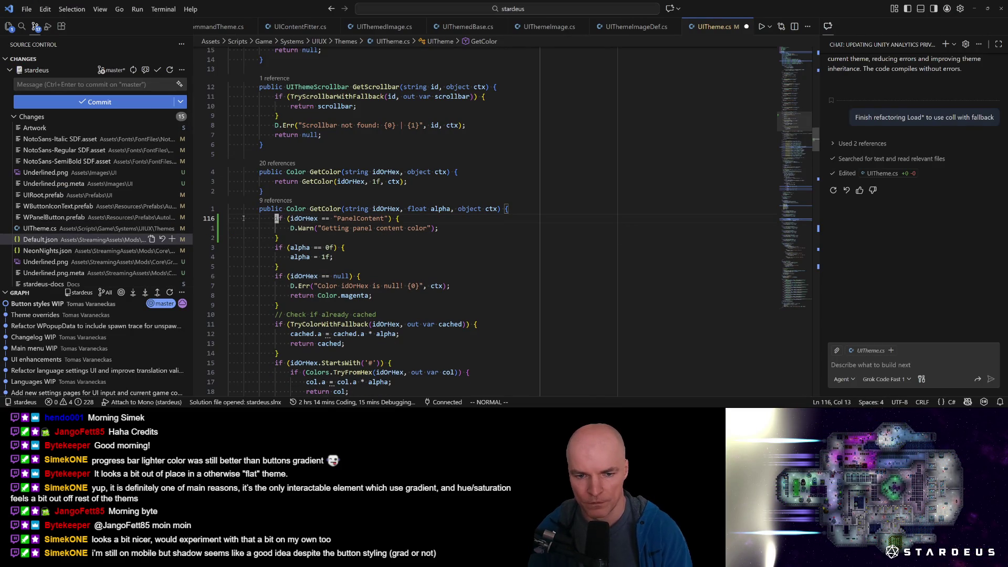
Step: Jump to the LoadColors method with Go to Symbol 'loadcol'
{"action": "key", "text": "shift+v"}
{"action": "key", "text": "j"}
{"action": "key", "text": "j"}
{"action": "key", "text": "y"}
{"action": "key", "text": "ctrl+shift+o"}
{"action": "type", "text": "load"}
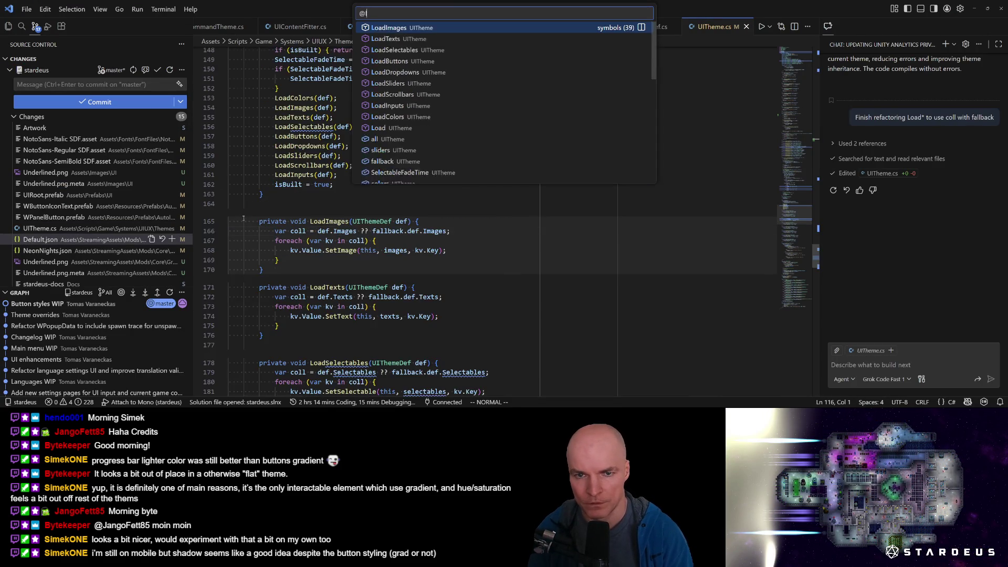
{"action": "type", "text": "col"}
{"action": "key", "text": "Return"}
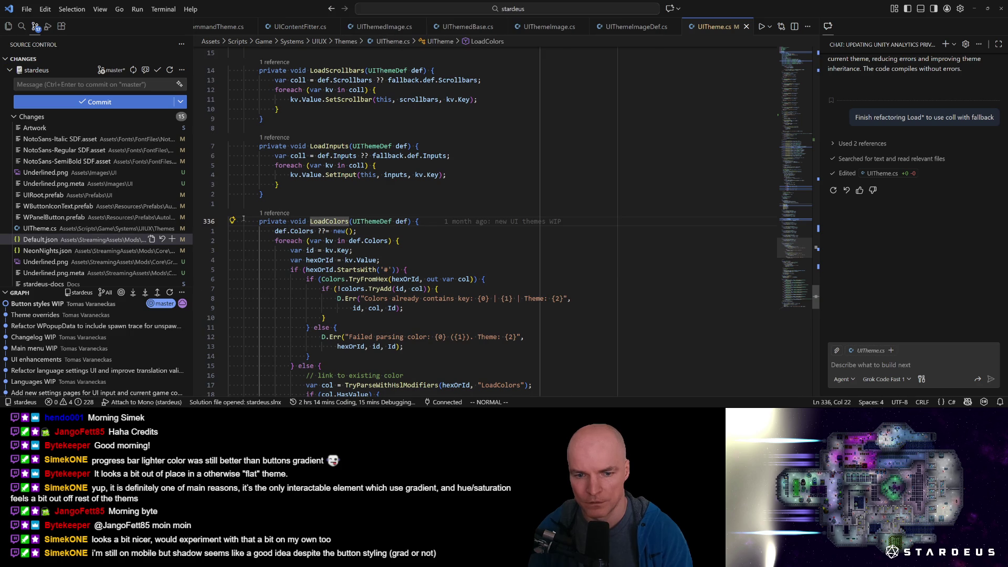
Step: Study the LoadColors loop, highlighting def and inspecting the TryFromHex call and colors TryAdd lines
{"action": "left_click", "coordinate": [335, 244]}
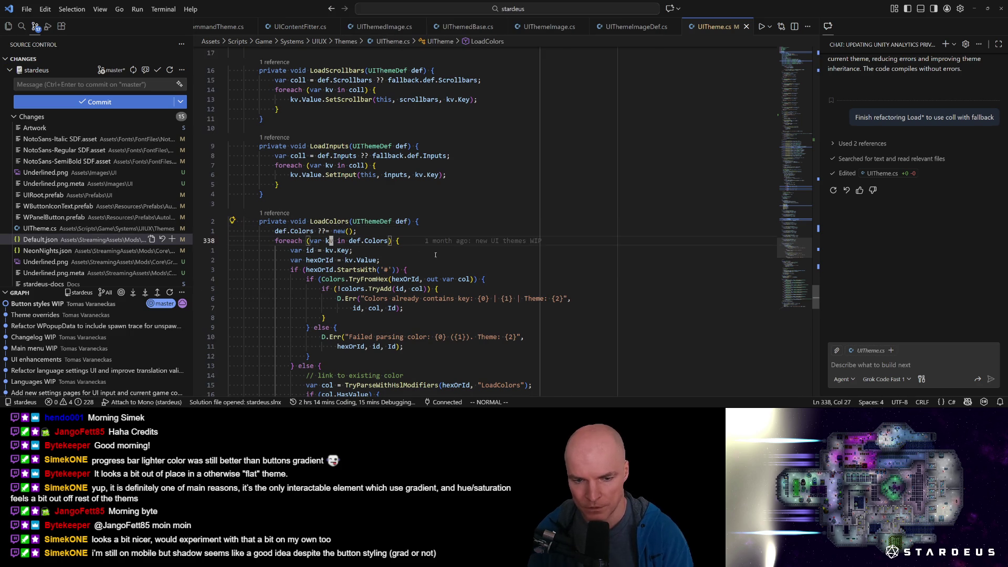
{"action": "scroll", "coordinate": [449, 251], "scroll_direction": "down", "scroll_amount": 2}
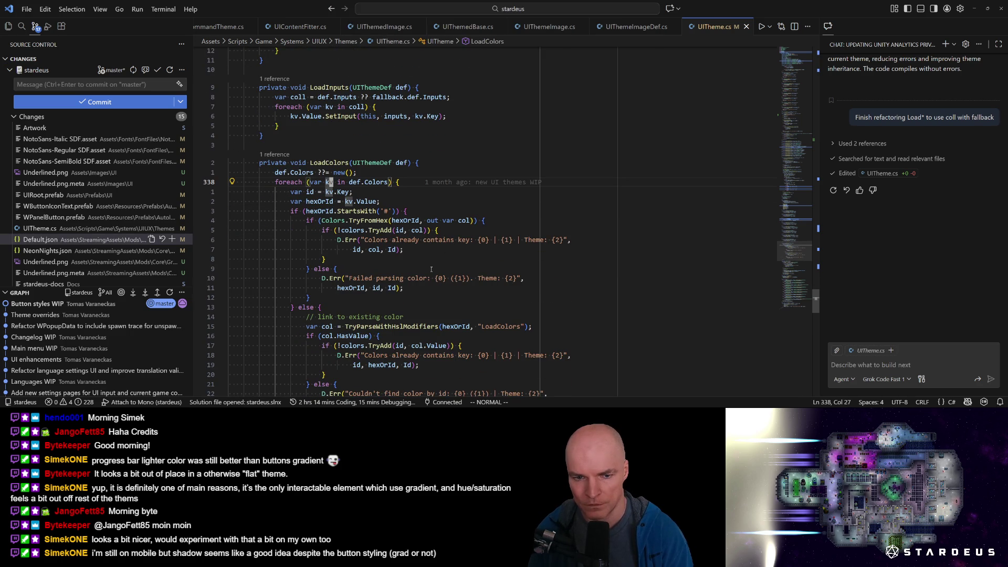
{"action": "scroll", "coordinate": [432, 269], "scroll_direction": "down", "scroll_amount": 2}
{"action": "left_click", "coordinate": [351, 138]}
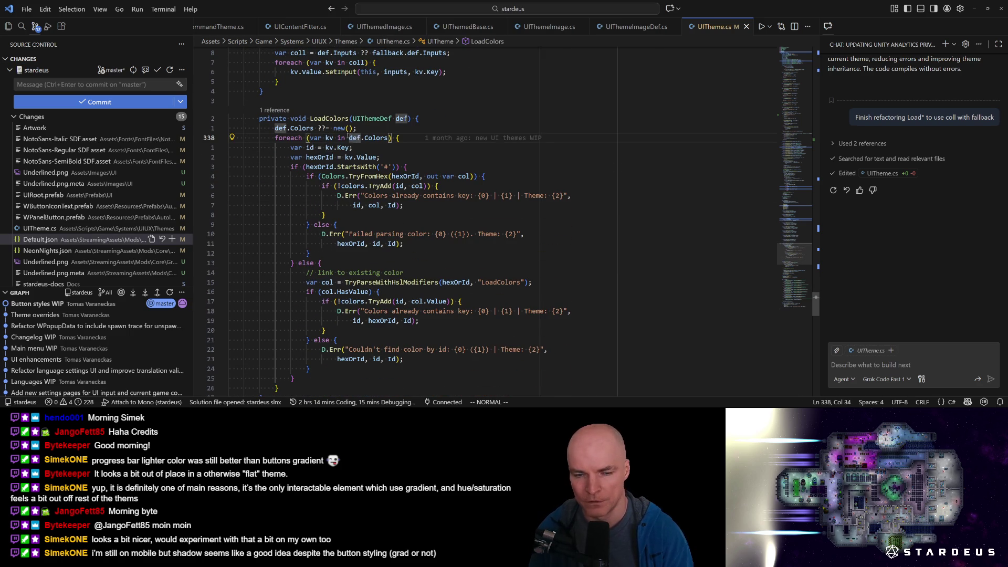
{"action": "scroll", "coordinate": [343, 128], "scroll_direction": "down", "scroll_amount": 1}
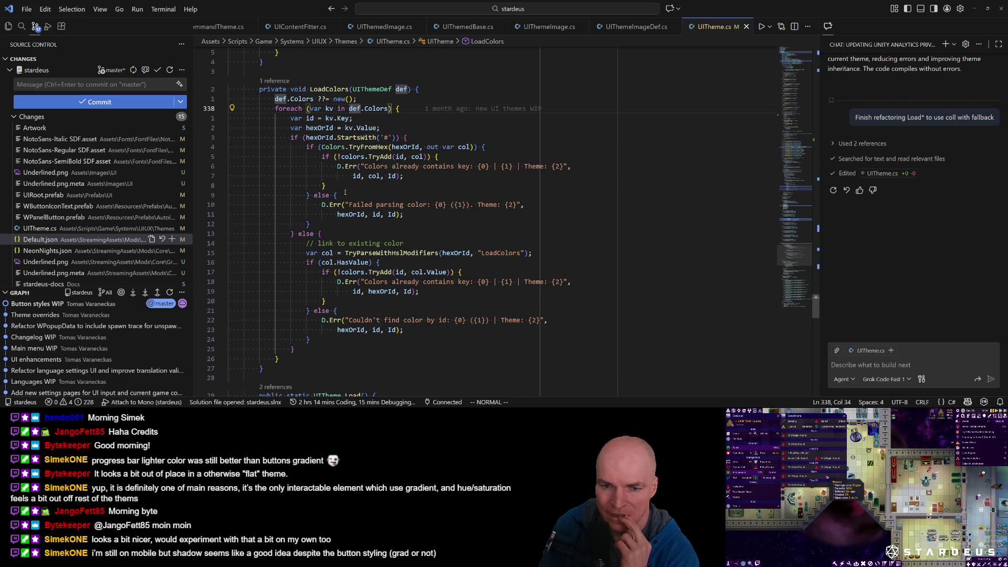
{"action": "left_click", "coordinate": [382, 148]}
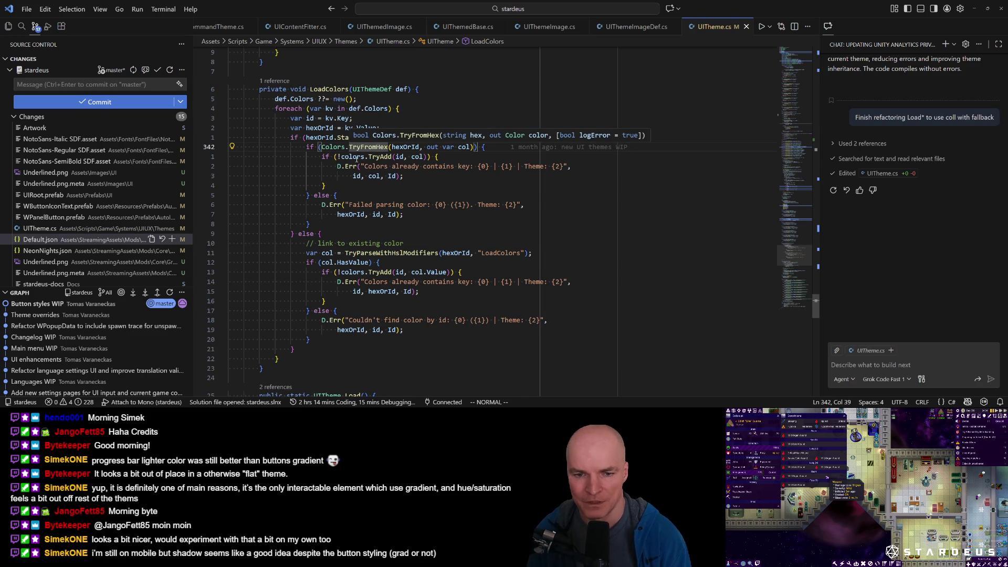
{"action": "key", "text": "j"}
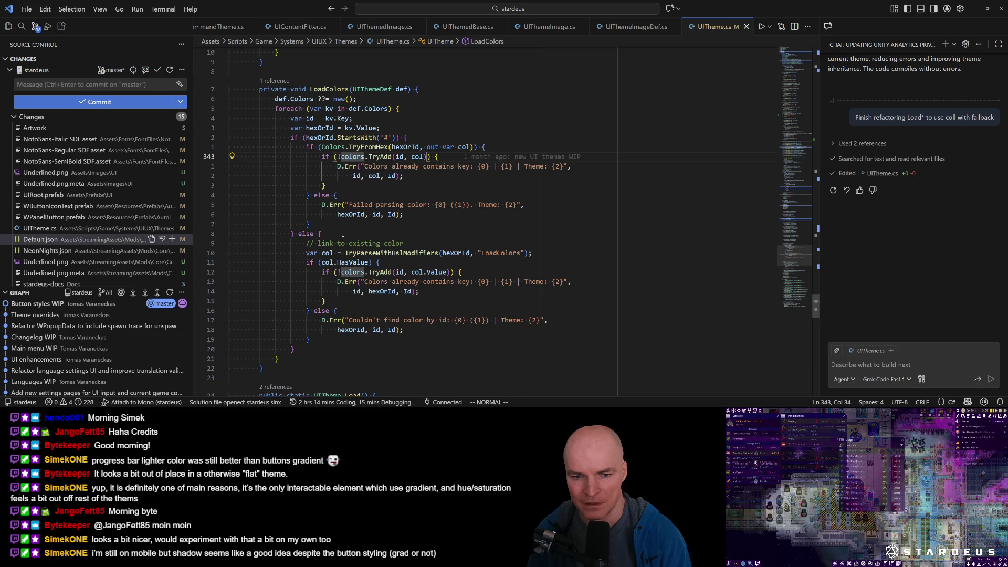
{"action": "left_click", "coordinate": [363, 253]}
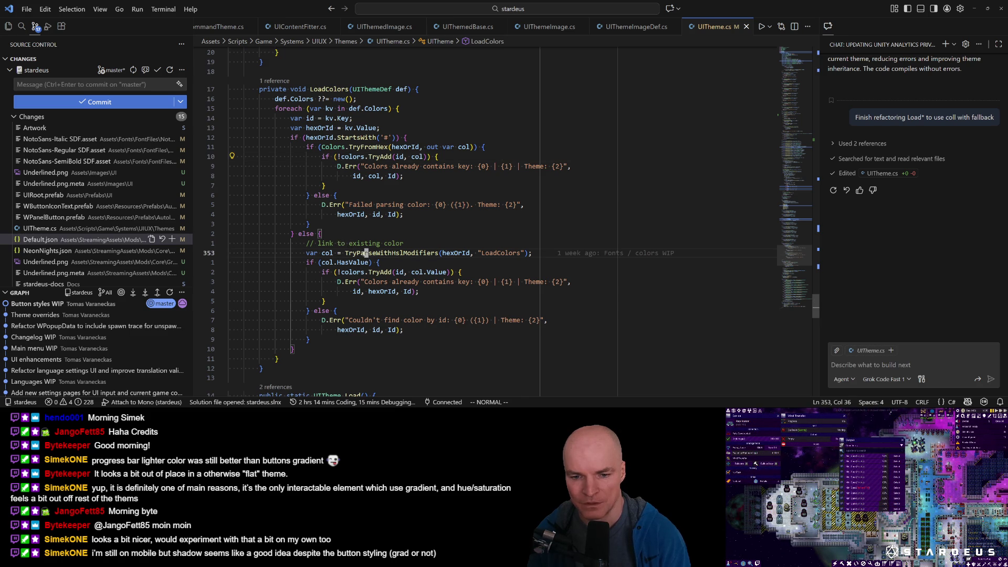
{"action": "left_click", "coordinate": [355, 272]}
{"action": "mouse_move", "coordinate": [358, 283]}
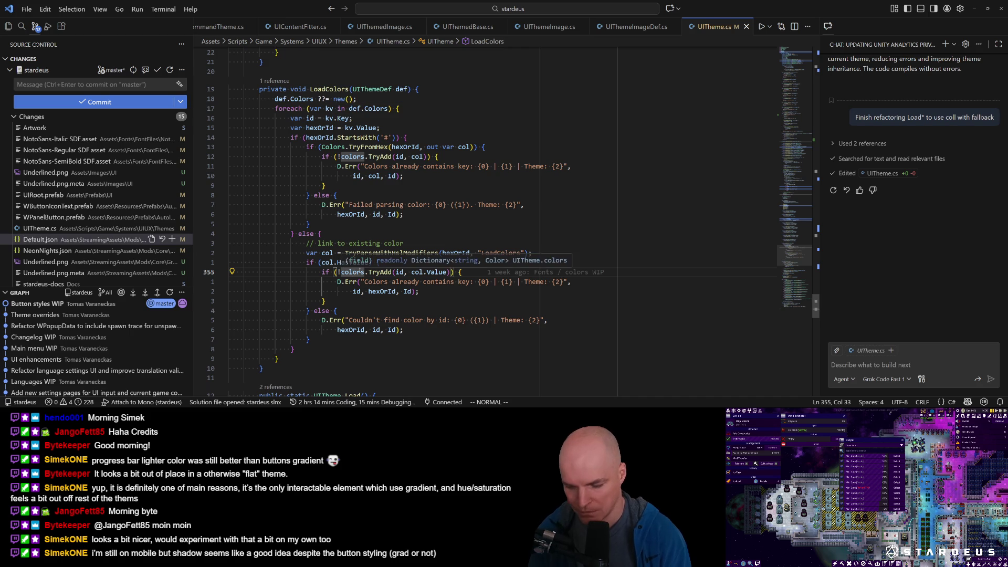
Step: Peek the colors field declaration, then return to the id declaration line in LoadColors
{"action": "key", "text": "g"}
{"action": "key", "text": "d"}
{"action": "key", "text": "ctrl+o"}
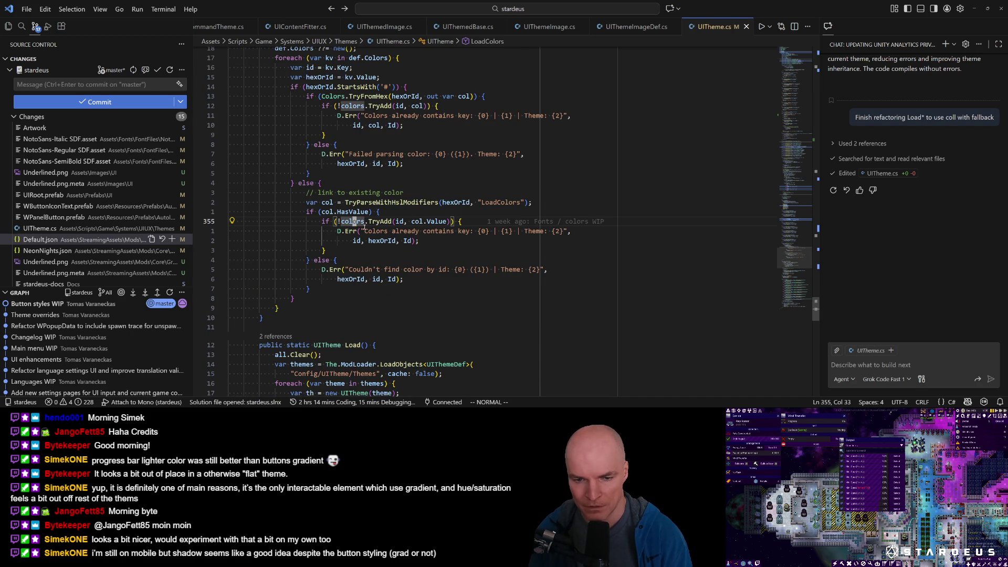
{"action": "scroll", "coordinate": [356, 271], "scroll_direction": "up", "scroll_amount": 5}
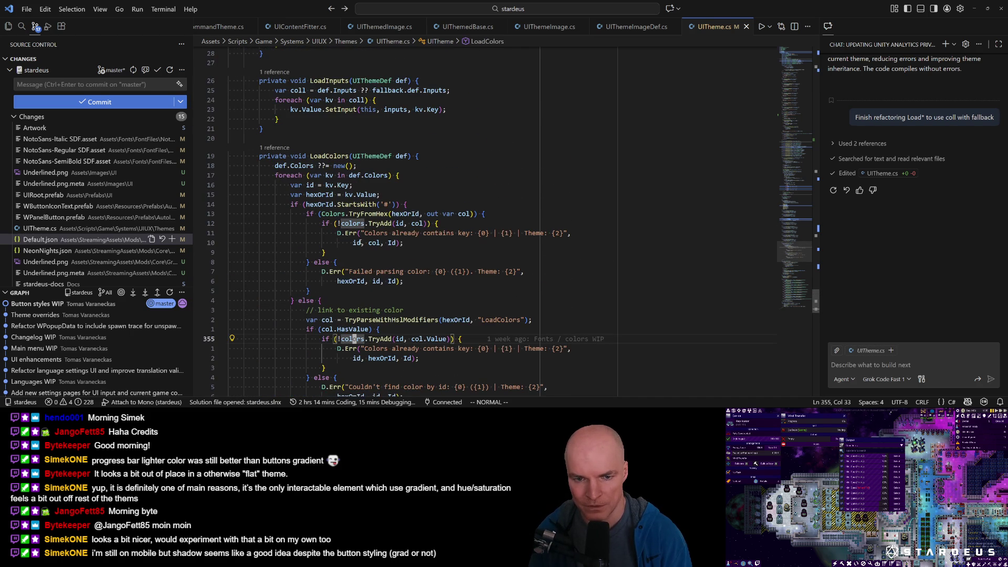
{"action": "left_click", "coordinate": [325, 165]}
{"action": "left_click", "coordinate": [365, 188]}
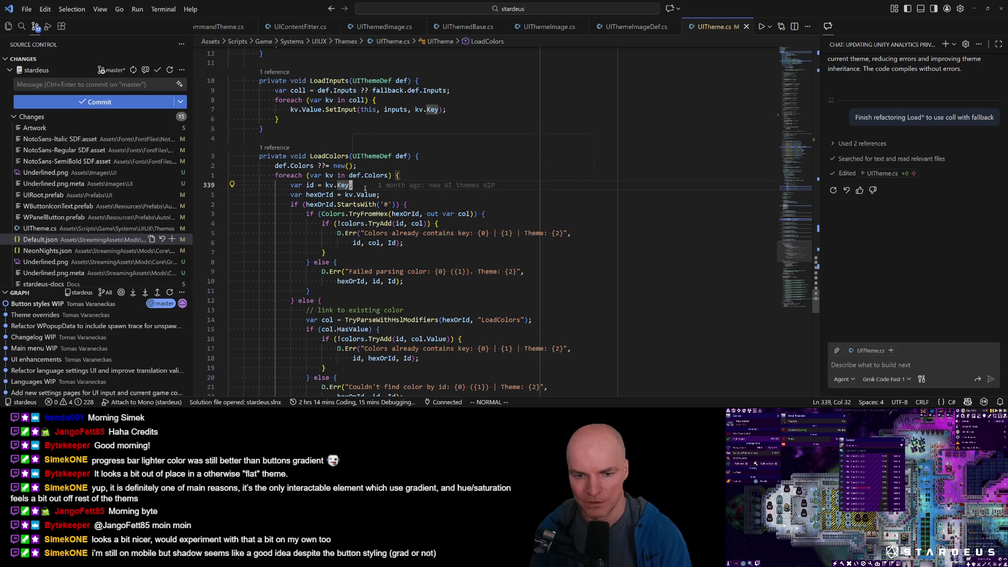
{"action": "key", "text": "ctrl+p"}
{"action": "key", "text": "Escape"}
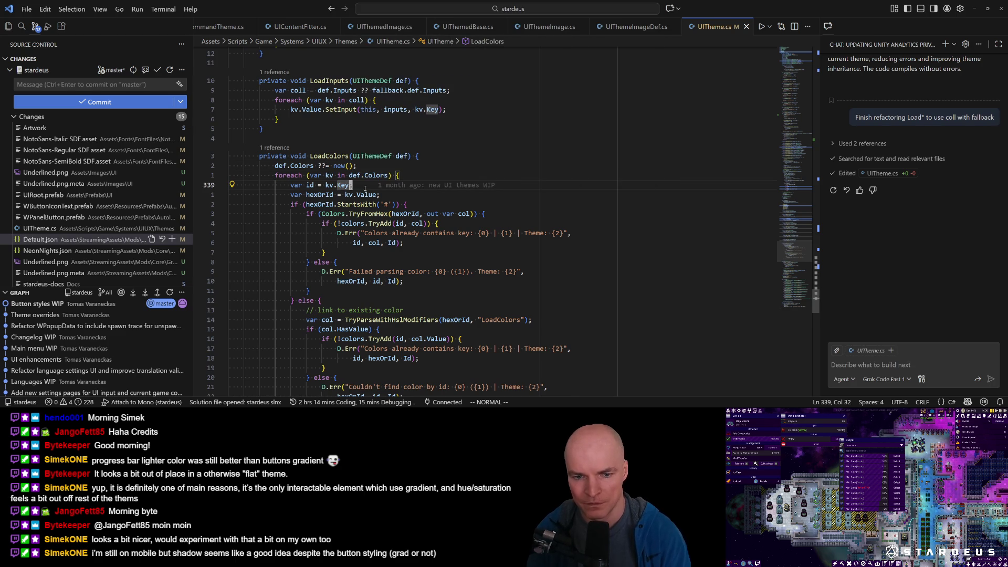
Step: Add if (id == "PanelContent") D.Warn("Loading panel content color"), save, and breakpoint that line
{"action": "type", "text": "oif (id == \""}
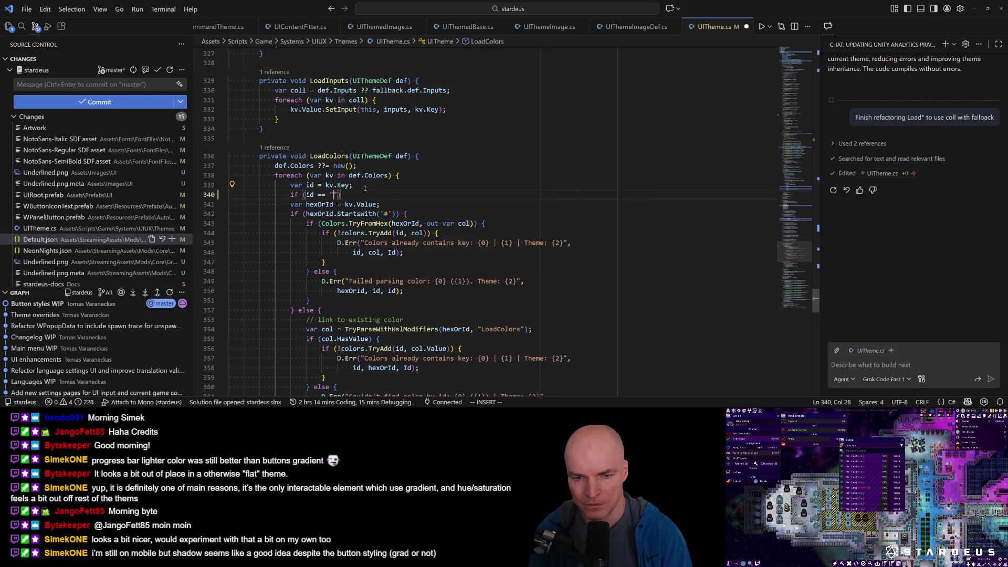
{"action": "key", "text": "alt+Tab"}
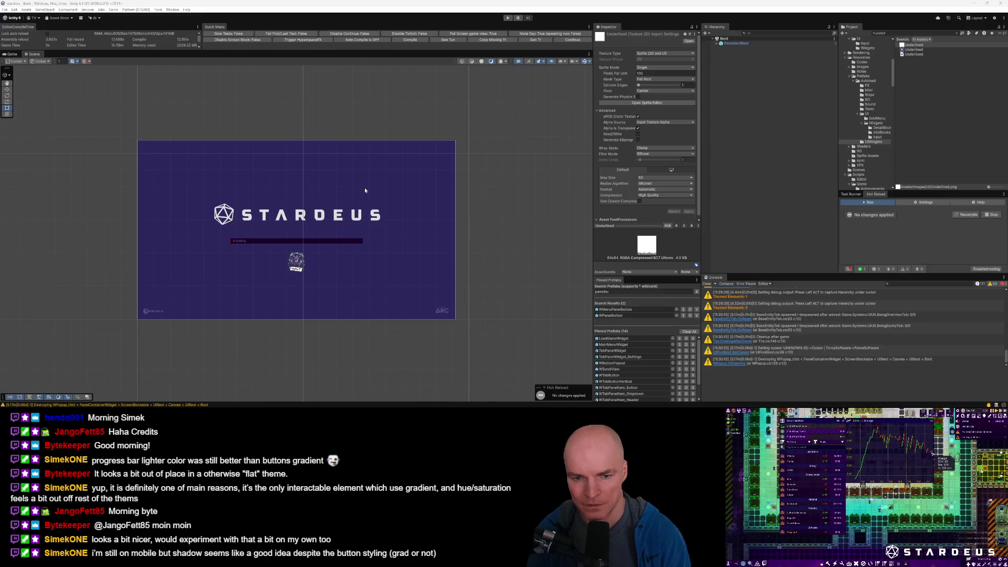
{"action": "key", "text": "alt+Tab"}
{"action": "type", "text": "= \"PanelContent\") {"}
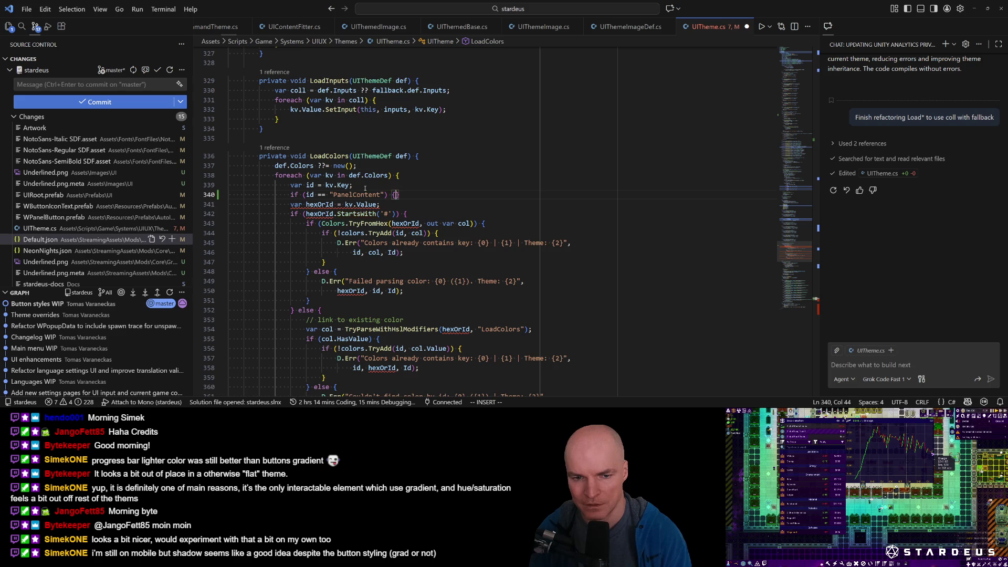
{"action": "key", "text": "Return"}
{"action": "type", "text": "D.Warn(\"Loading p"}
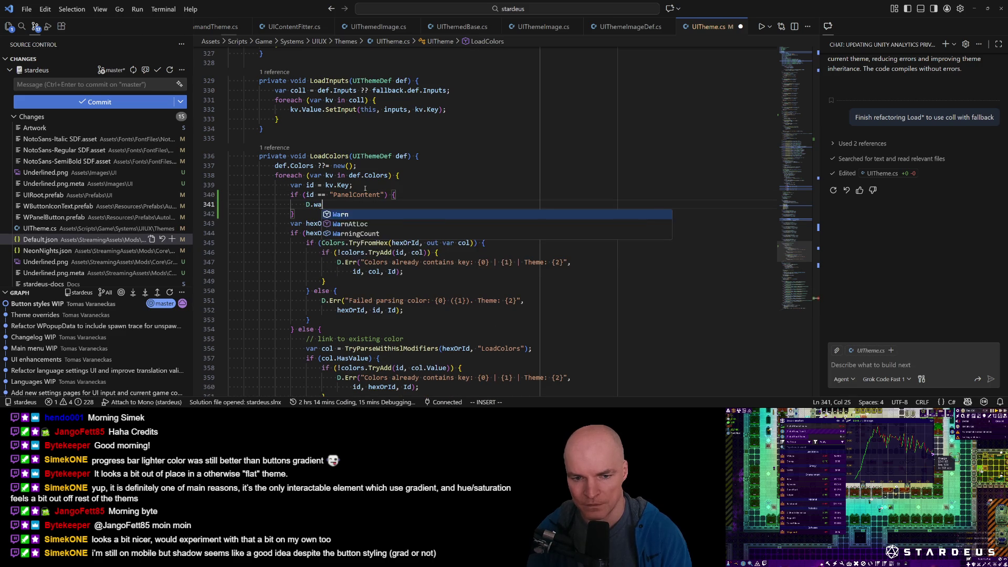
{"action": "type", "text": "anel content "}
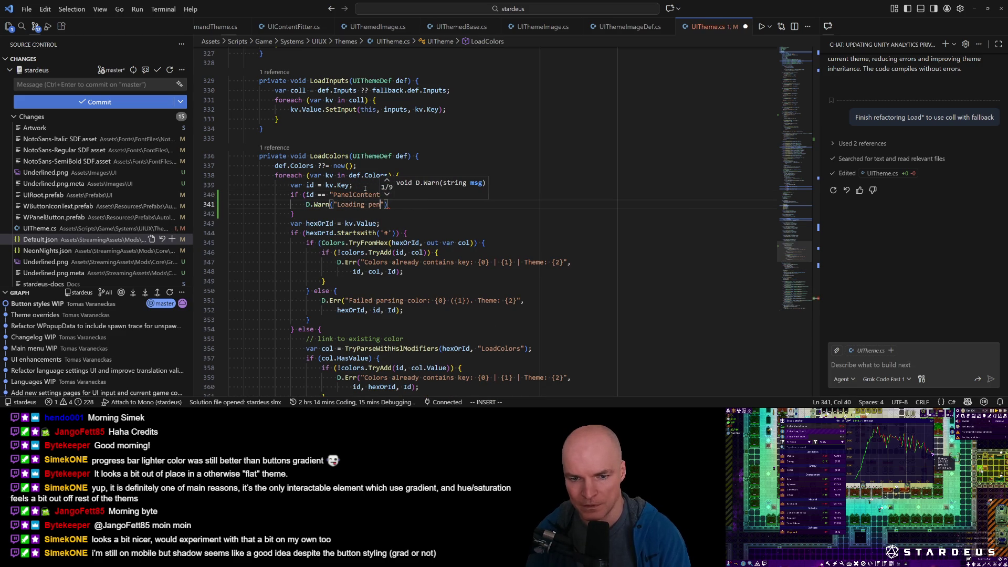
{"action": "type", "text": "color\");"}
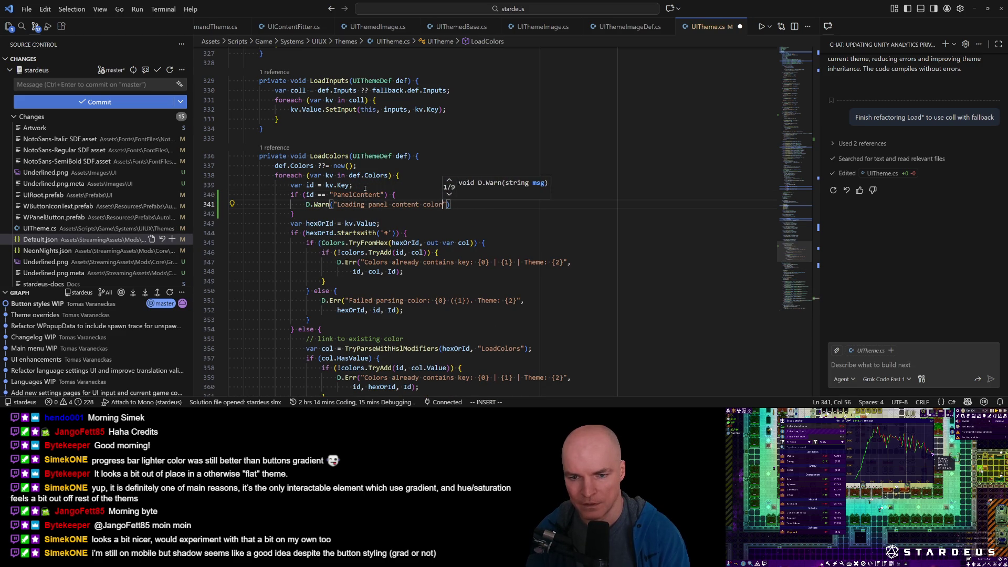
{"action": "key", "text": "ctrl+s"}
{"action": "left_click", "coordinate": [199, 204]}
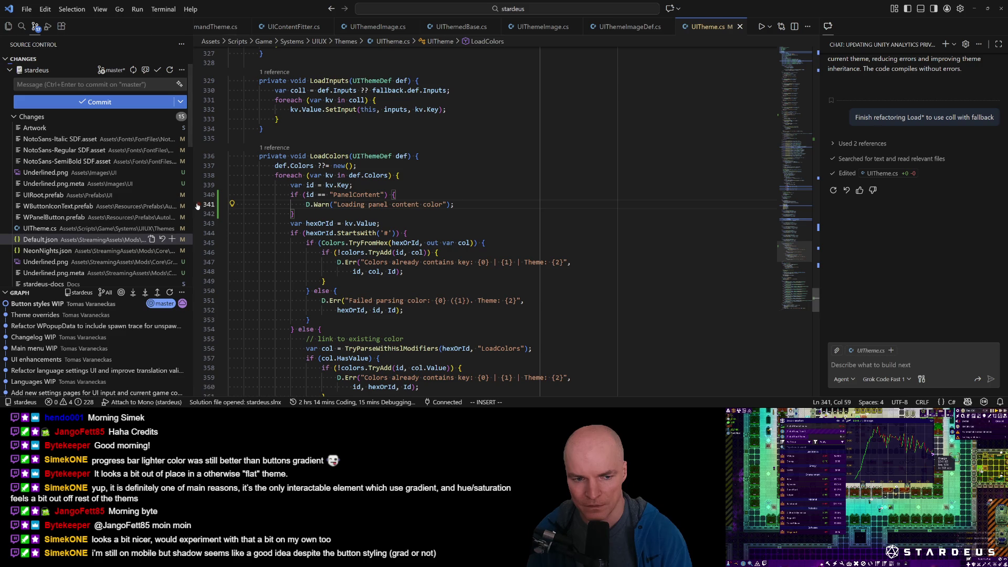
{"action": "left_click", "coordinate": [48, 27]}
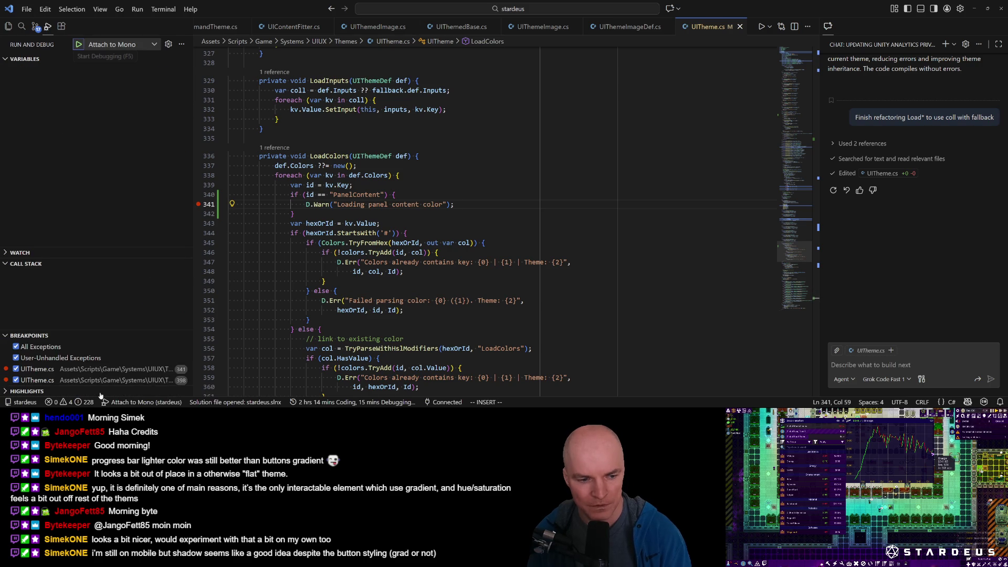
Step: Remove the line-398 ReloadTheme breakpoint and add one on GetColor's PanelContent warning line
{"action": "left_click", "coordinate": [43, 381]}
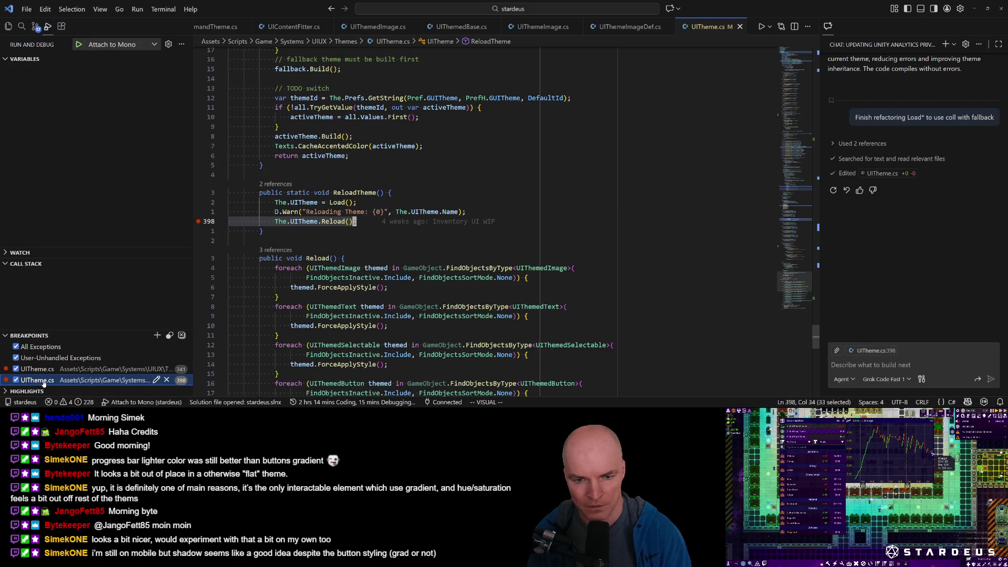
{"action": "left_click", "coordinate": [199, 222]}
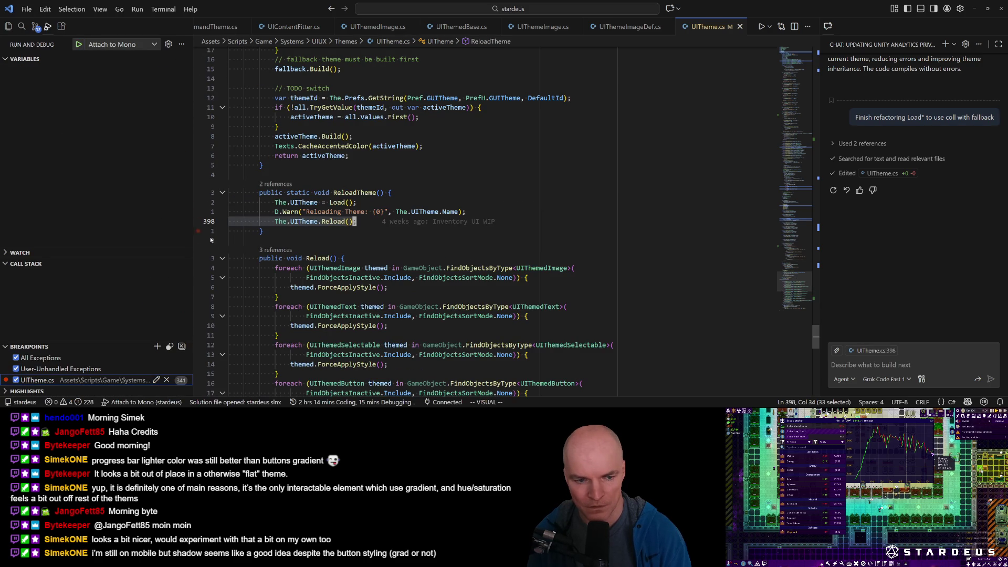
{"action": "key", "text": "ctrl+shift+o"}
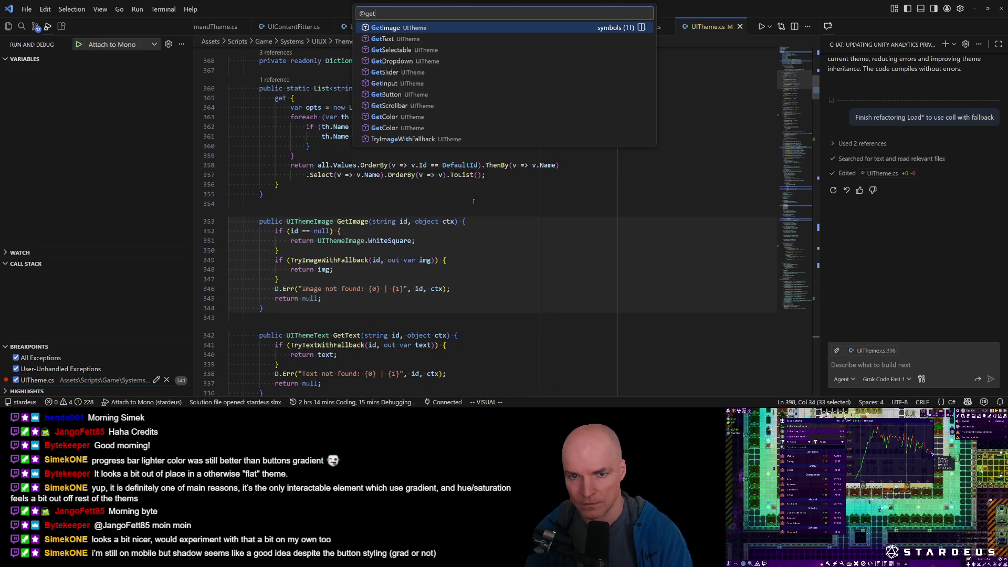
{"action": "type", "text": "getcolor"}
{"action": "key", "text": "Return"}
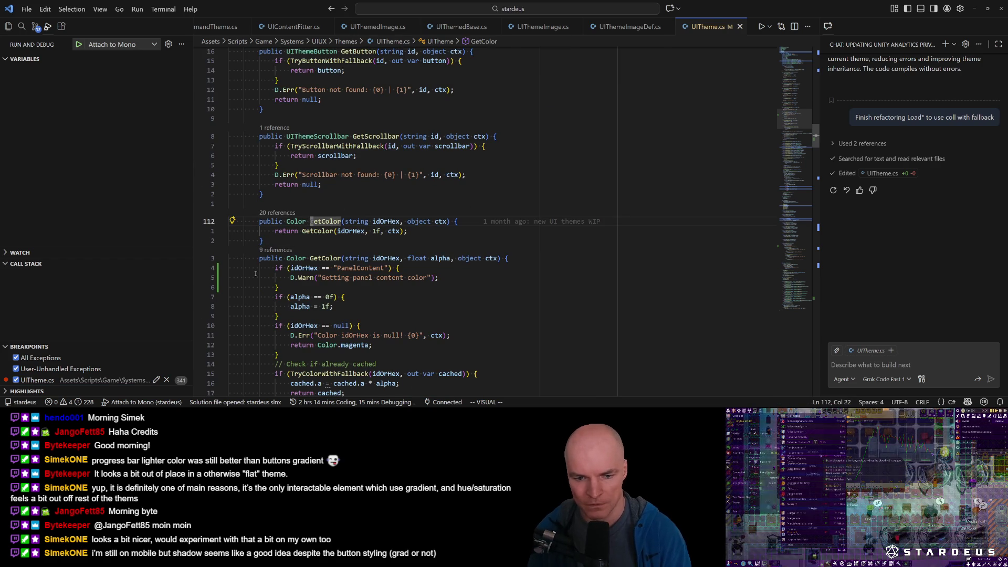
{"action": "left_click", "coordinate": [199, 279]}
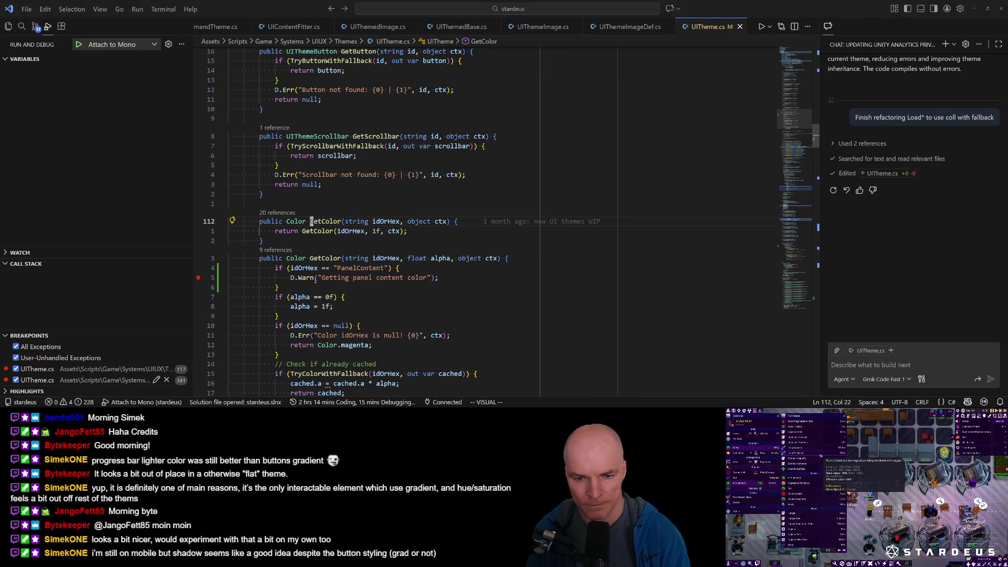
{"action": "key", "text": "alt+Tab"}
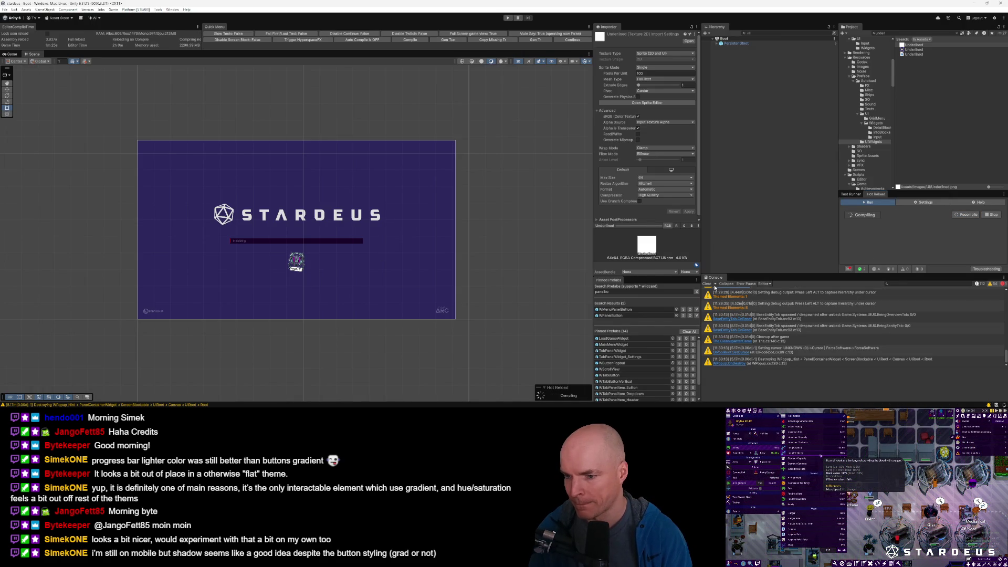
Step: Clear the Unity console and start the game in Play mode
{"action": "left_click", "coordinate": [707, 284]}
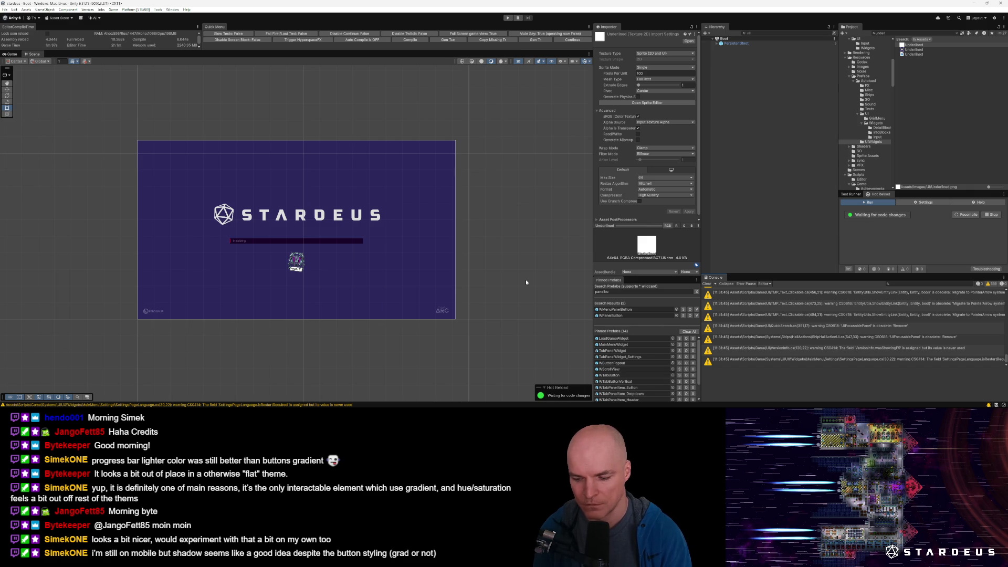
{"action": "left_click", "coordinate": [567, 40]}
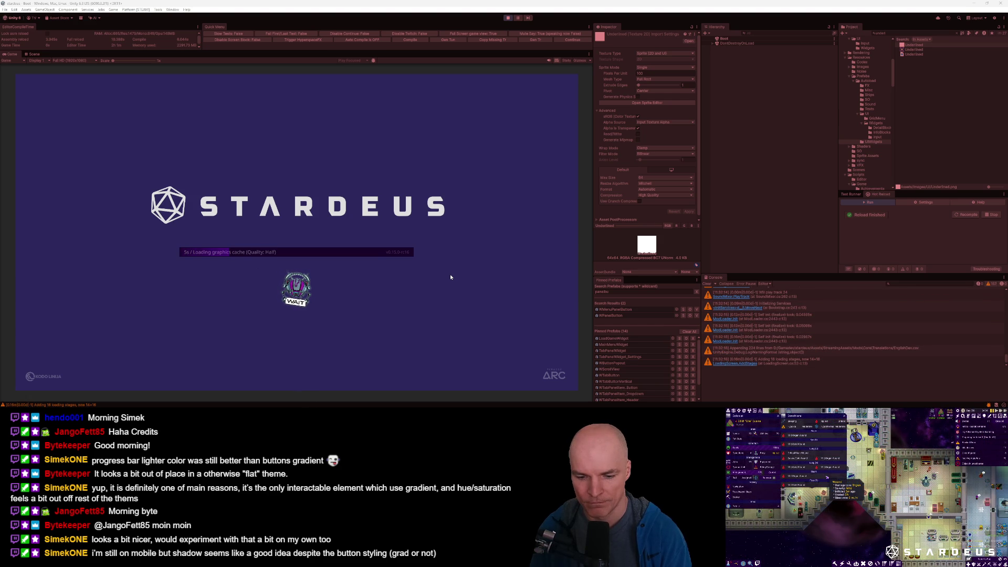
{"action": "mouse_move", "coordinate": [153, 412]}
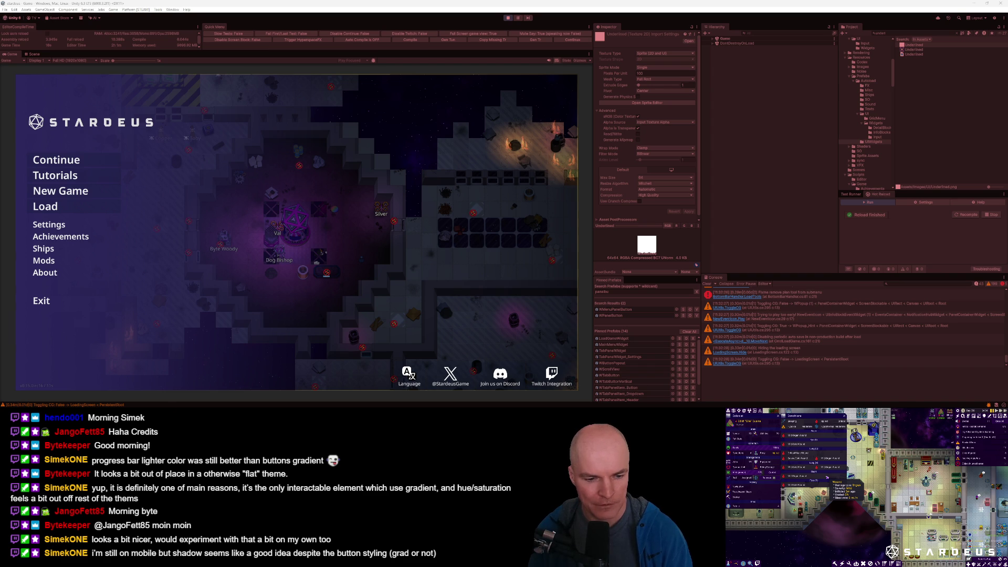
Step: Open Credits.txt from Assets/Resources in VS Code via quick search 'cred'
{"action": "key", "text": "alt+Tab"}
{"action": "key", "text": "ctrl+p"}
{"action": "type", "text": "cred"}
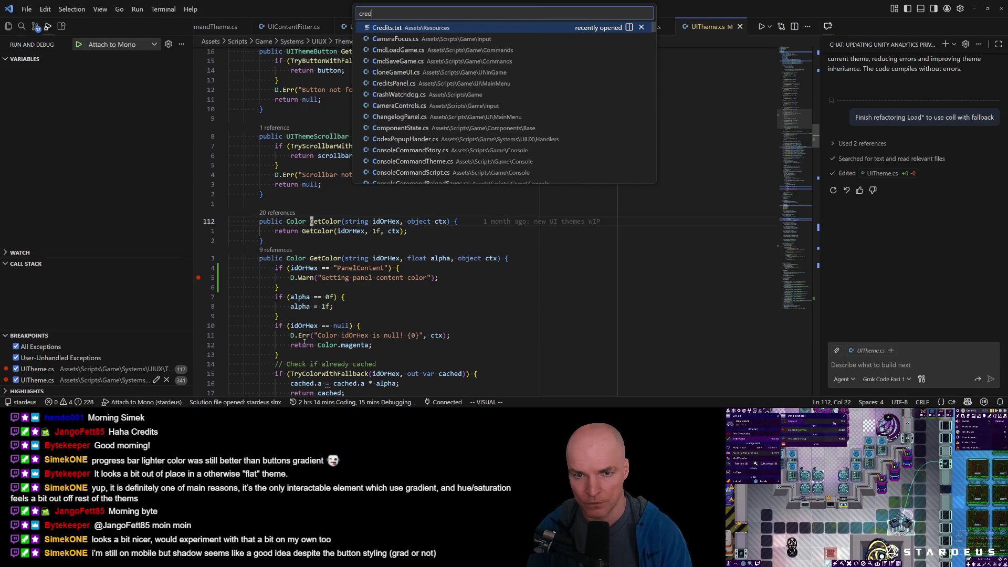
{"action": "key", "text": "Return"}
{"action": "key", "text": "j"}
{"action": "key", "text": "j"}
{"action": "key", "text": "j"}
{"action": "key", "text": "j"}
{"action": "key", "text": "j"}
{"action": "key", "text": "j"}
Step: Add a '<b>UI/UX Design</b>' heading with the designer's name below the developer credits
{"action": "key", "text": "k"}
{"action": "key", "text": "k"}
{"action": "key", "text": "k"}
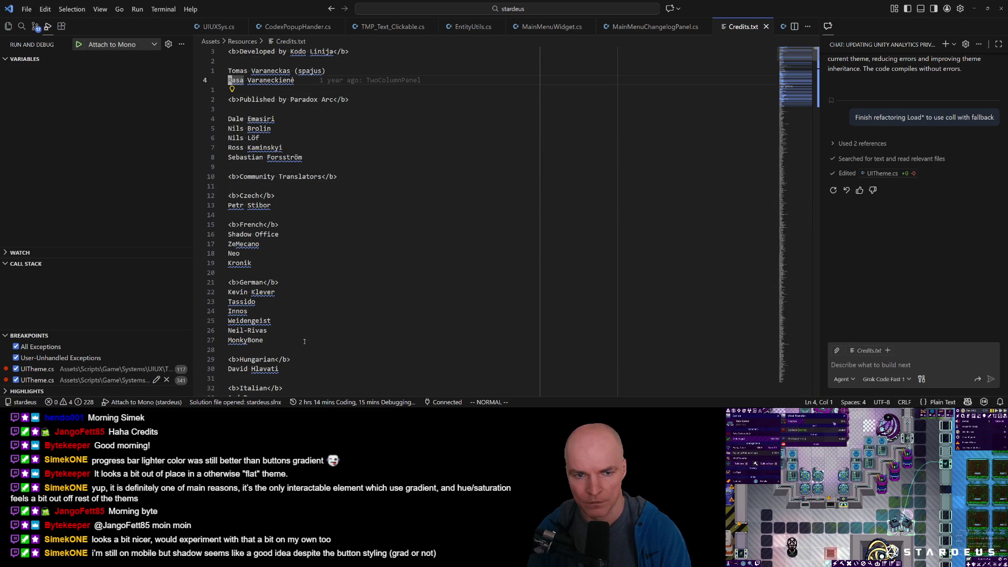
{"action": "key", "text": "o"}
{"action": "key", "text": "Return"}
{"action": "type", "text": "<b>UI"}
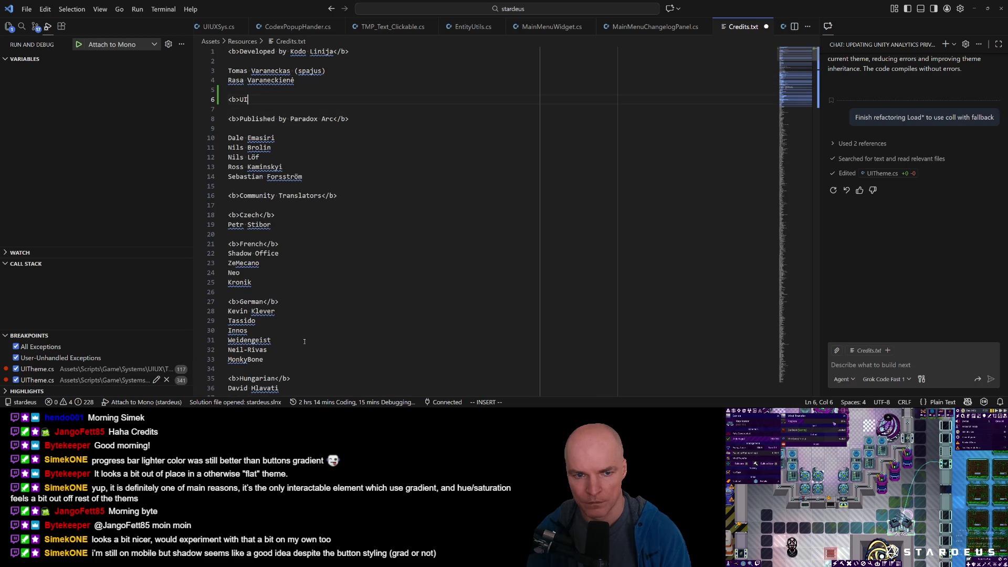
{"action": "type", "text": "?"}
{"action": "type", "text": "/UX Design"}
{"action": "type", "text": "<b"}
{"action": "type", "text": ">"}
{"action": "key", "text": "Return"}
{"action": "type", "text": "Mikhail Gofman"}
{"action": "key", "text": "ctrl+s"}
Step: Tidy the blank lines around the new UI/UX Design section, then go back to UITheme.cs
{"action": "key", "text": "Return"}
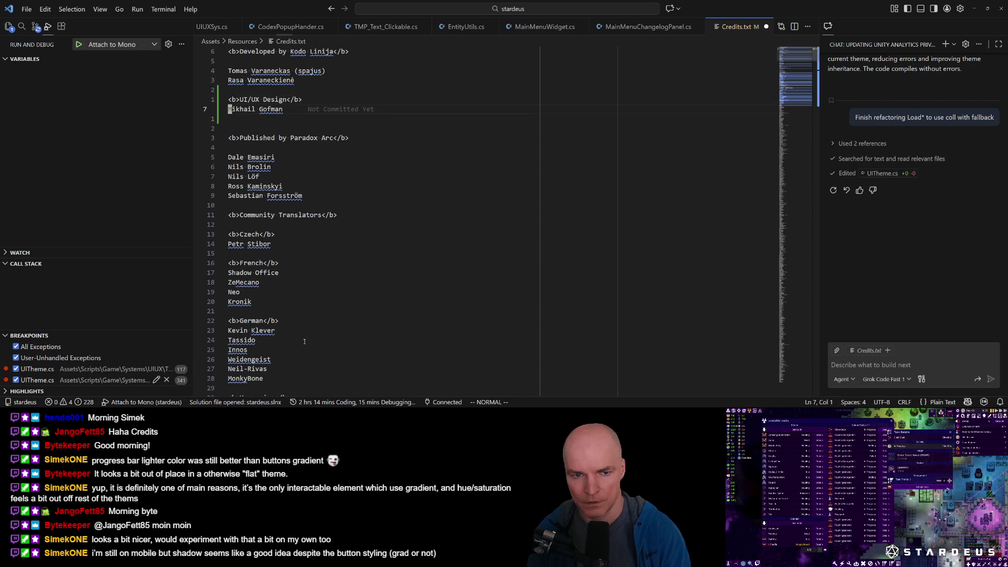
{"action": "key", "text": "Up"}
{"action": "key", "text": "Up"}
{"action": "key", "text": "Up"}
{"action": "key", "text": "Return"}
{"action": "key", "text": "Escape"}
{"action": "key", "text": "j"}
{"action": "key", "text": "j"}
{"action": "key", "text": "j"}
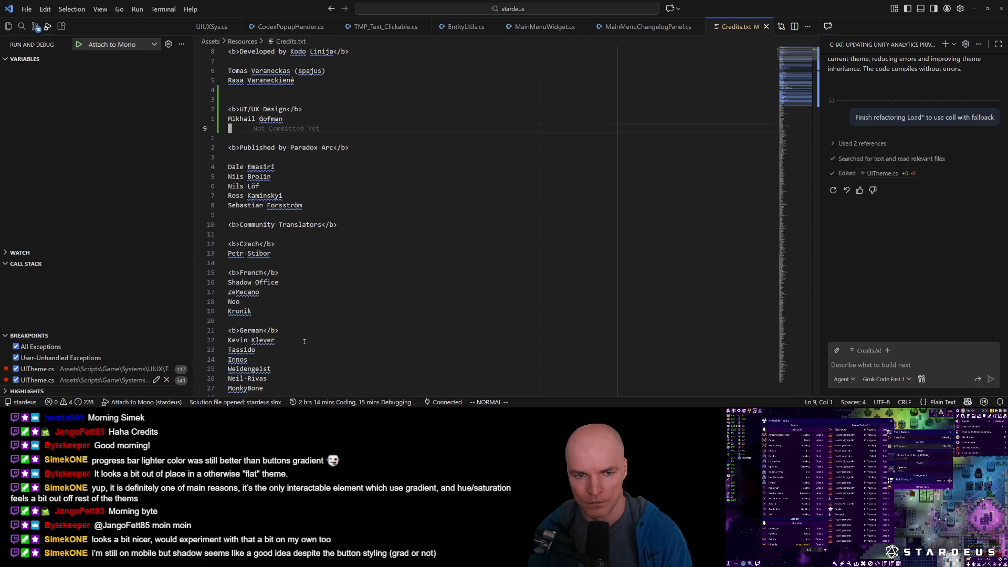
{"action": "key", "text": "d"}
{"action": "key", "text": "d"}
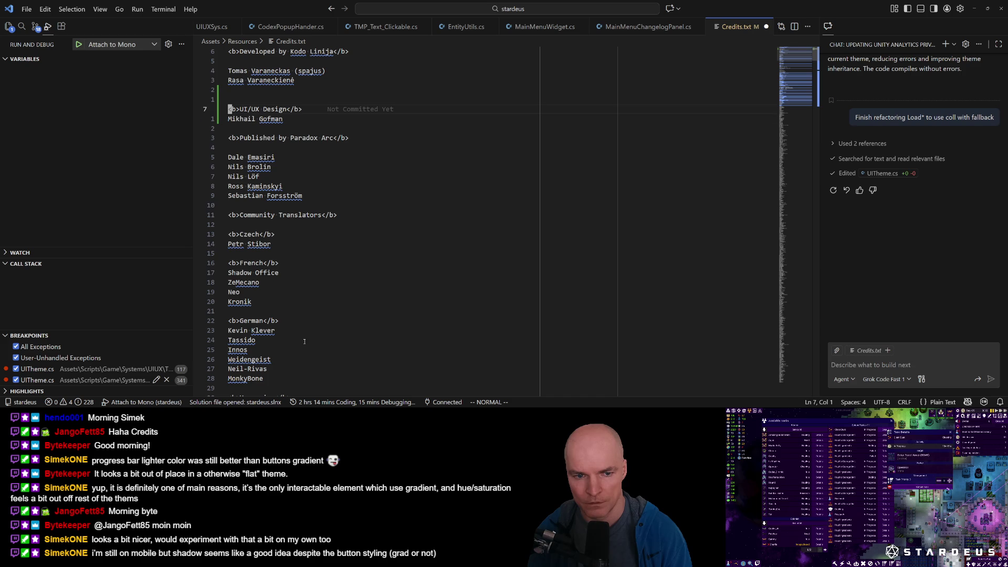
{"action": "key", "text": "o"}
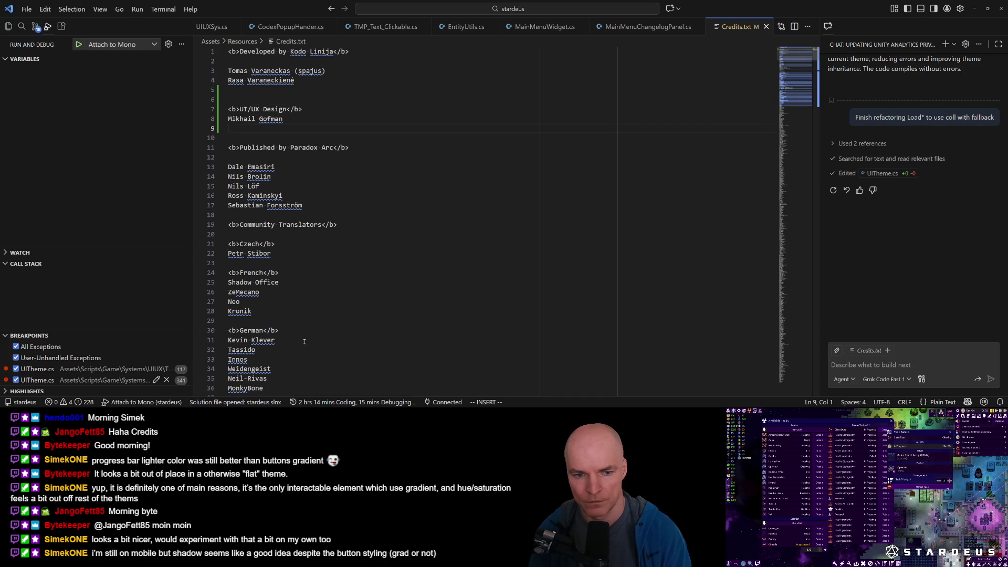
{"action": "key", "text": "Escape"}
{"action": "key", "text": "d"}
{"action": "key", "text": "d"}
{"action": "key", "text": "k"}
{"action": "key", "text": "k"}
{"action": "key", "text": "k"}
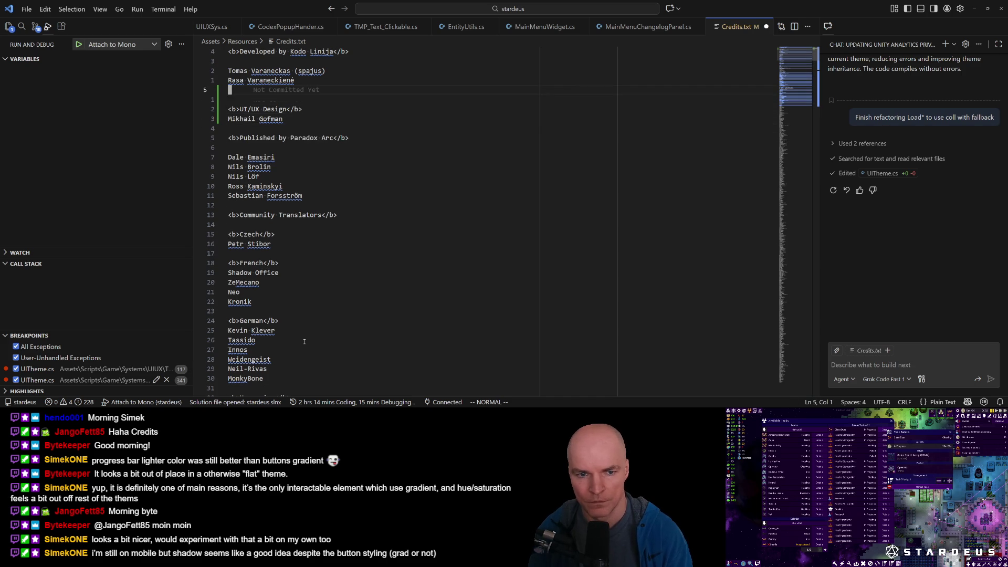
{"action": "key", "text": "d"}
{"action": "key", "text": "d"}
{"action": "key", "text": "k"}
{"action": "key", "text": "k"}
{"action": "key", "text": "k"}
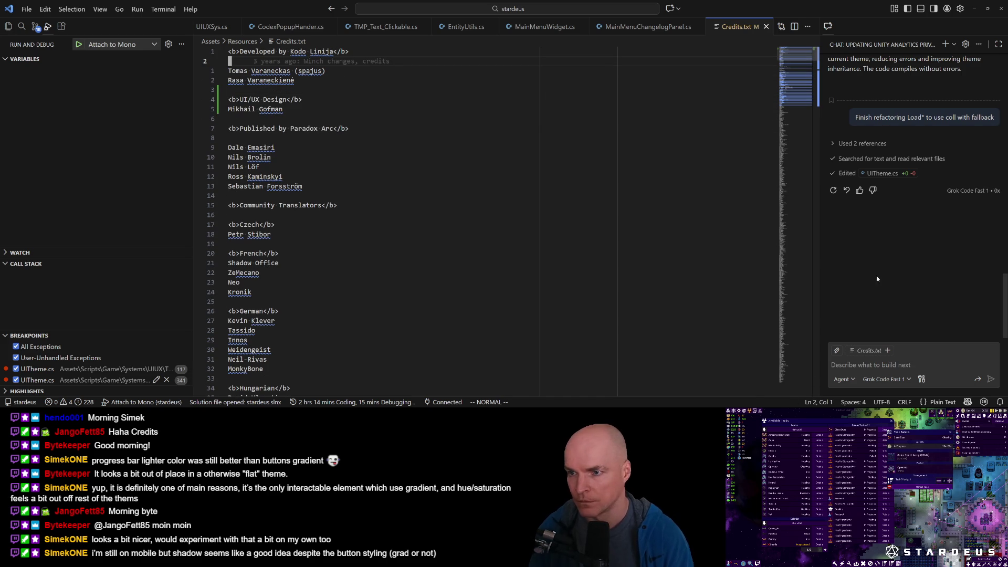
{"action": "key", "text": "ctrl+Tab"}
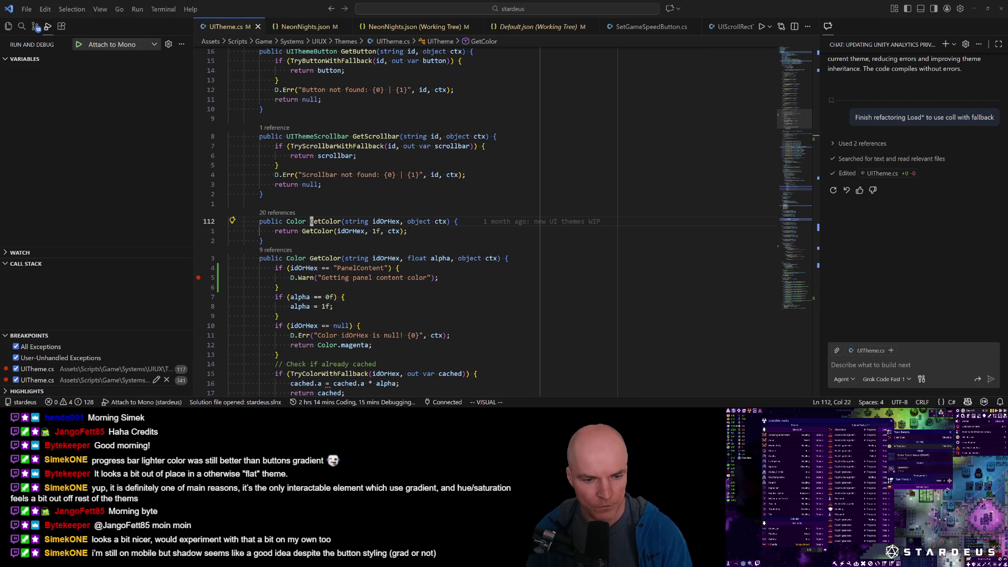
Step: In the game's Settings, switch the Theme to Default
{"action": "key", "text": "alt+Tab"}
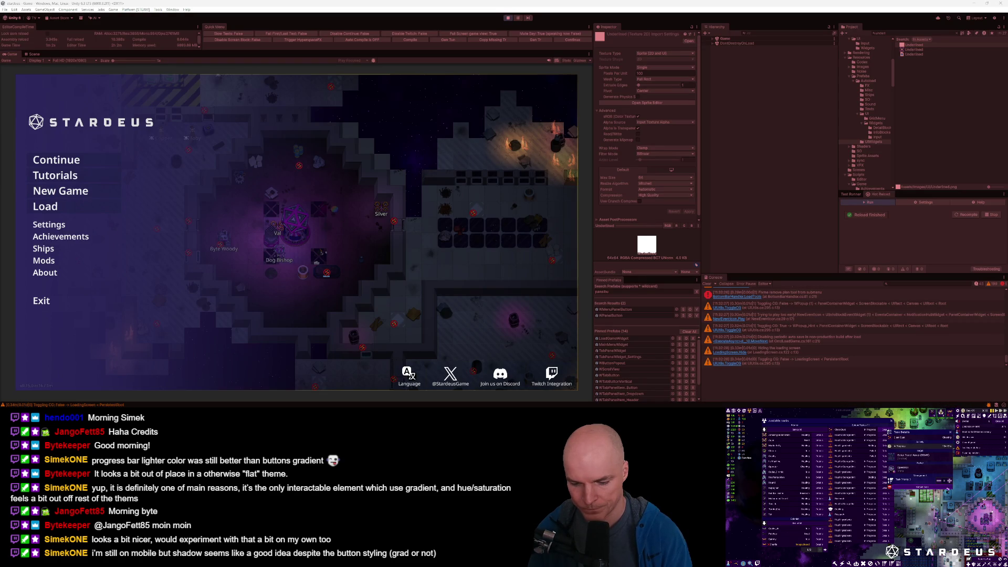
{"action": "left_click", "coordinate": [51, 227]}
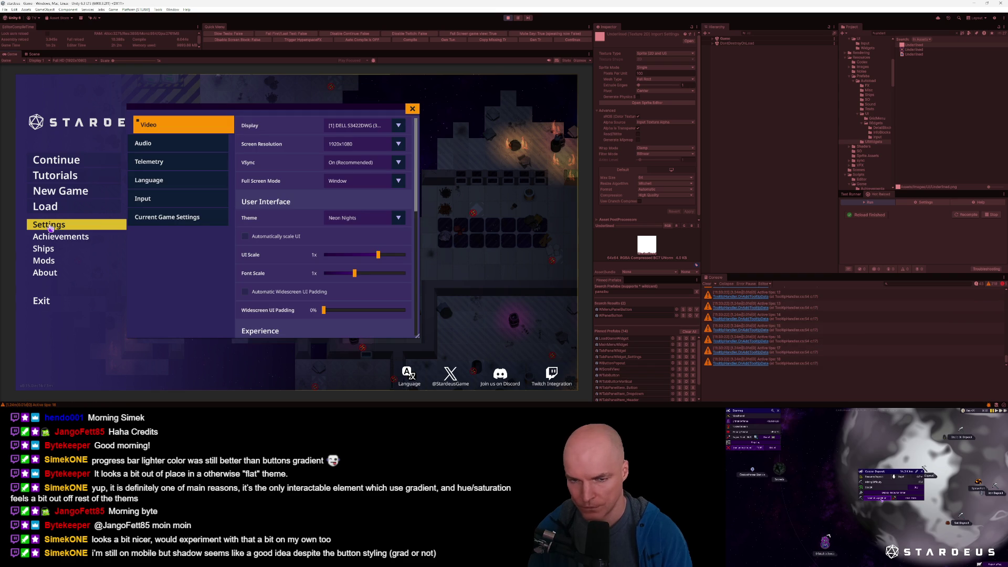
{"action": "left_click", "coordinate": [348, 219]}
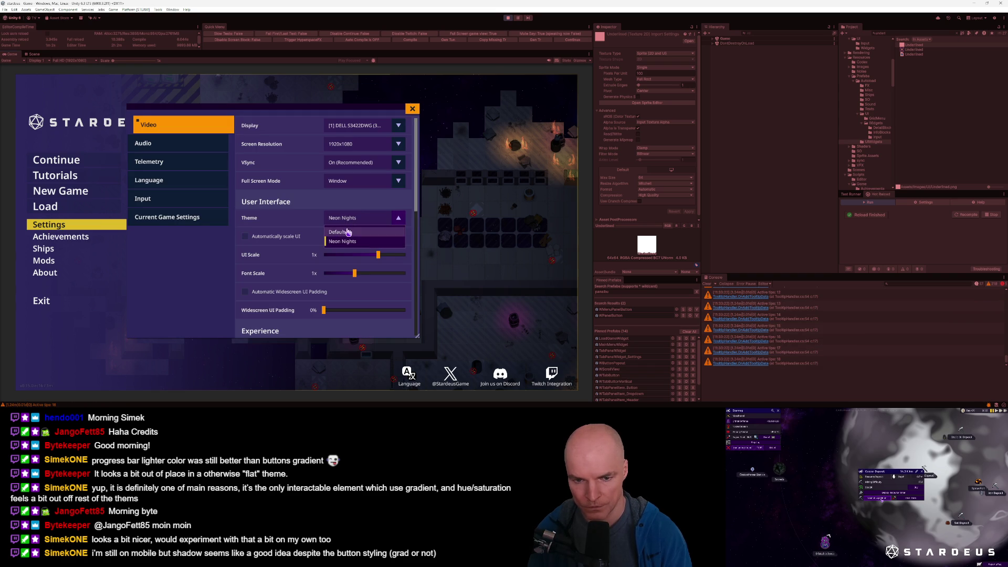
{"action": "left_click", "coordinate": [349, 232]}
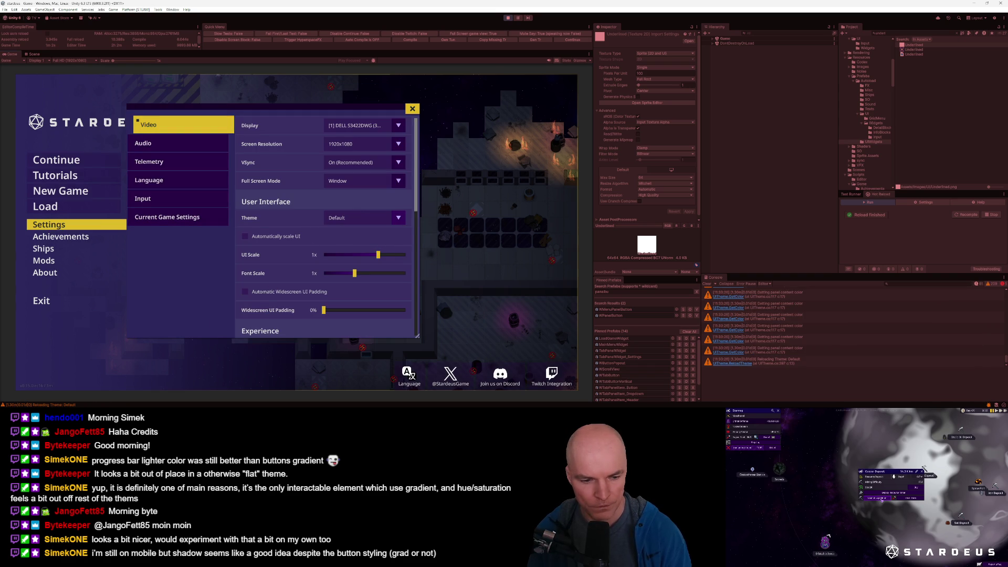
Step: Attach the Unity debugger, then select Neon Nights theme to hit the LoadColors breakpoint
{"action": "key", "text": "alt+Tab"}
{"action": "key", "text": "ctrl+shift+p"}
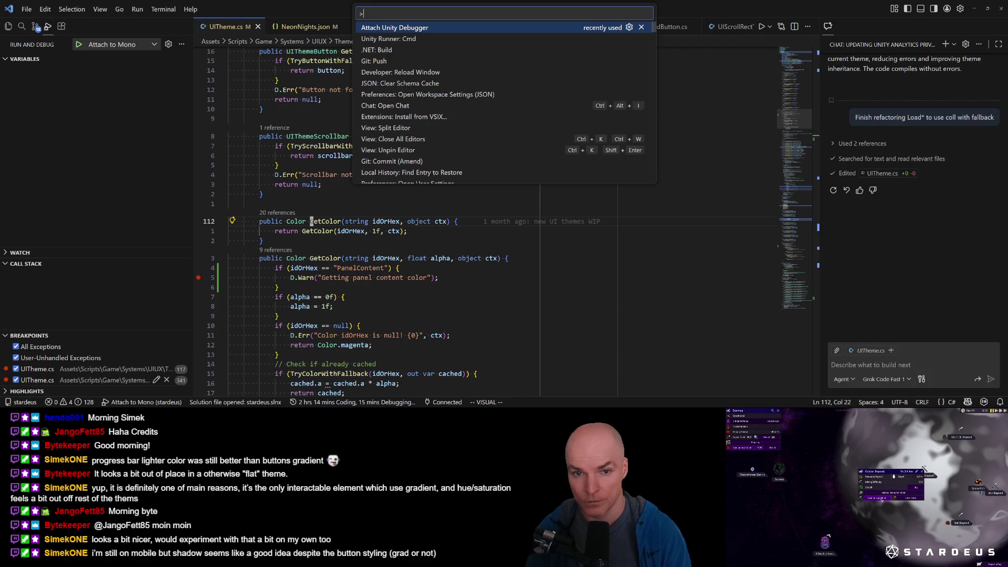
{"action": "key", "text": "Return"}
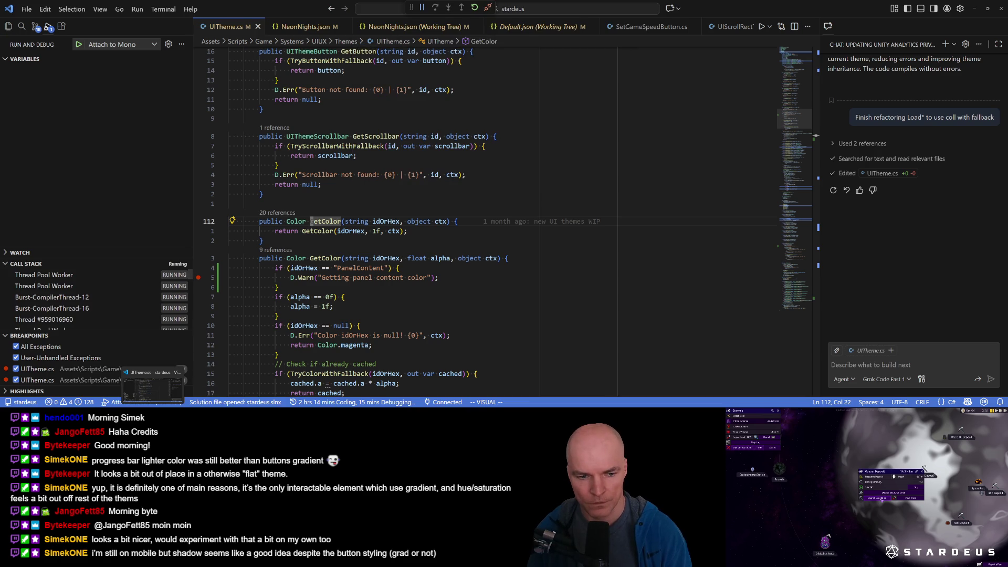
{"action": "key", "text": "alt+Tab"}
{"action": "left_click", "coordinate": [360, 218]}
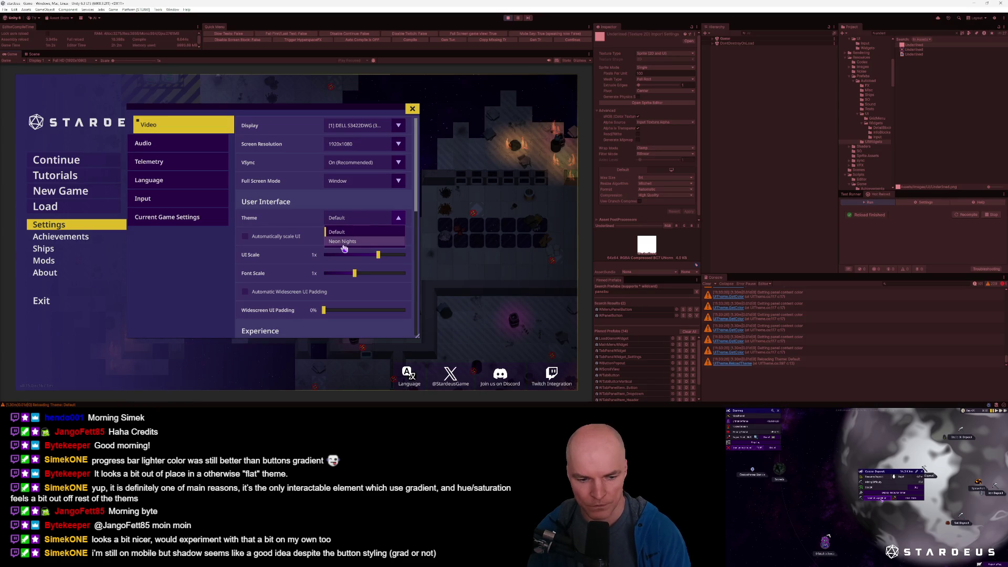
{"action": "left_click", "coordinate": [344, 242]}
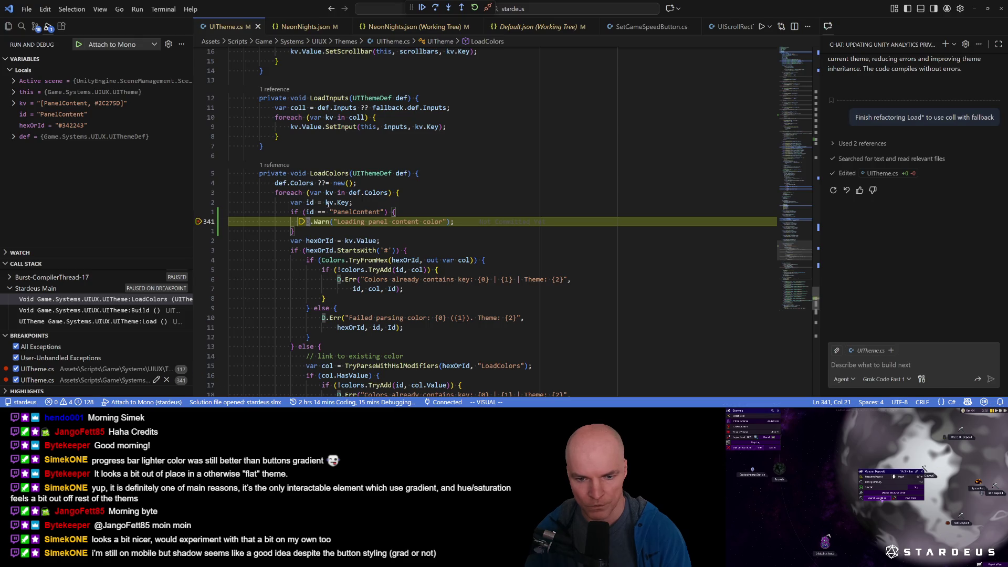
Step: Step to line 344 and expand 'this' to inspect the Default theme's loaded colours and images
{"action": "left_click", "coordinate": [434, 9]}
{"action": "left_click", "coordinate": [433, 9]}
{"action": "left_click", "coordinate": [433, 9]}
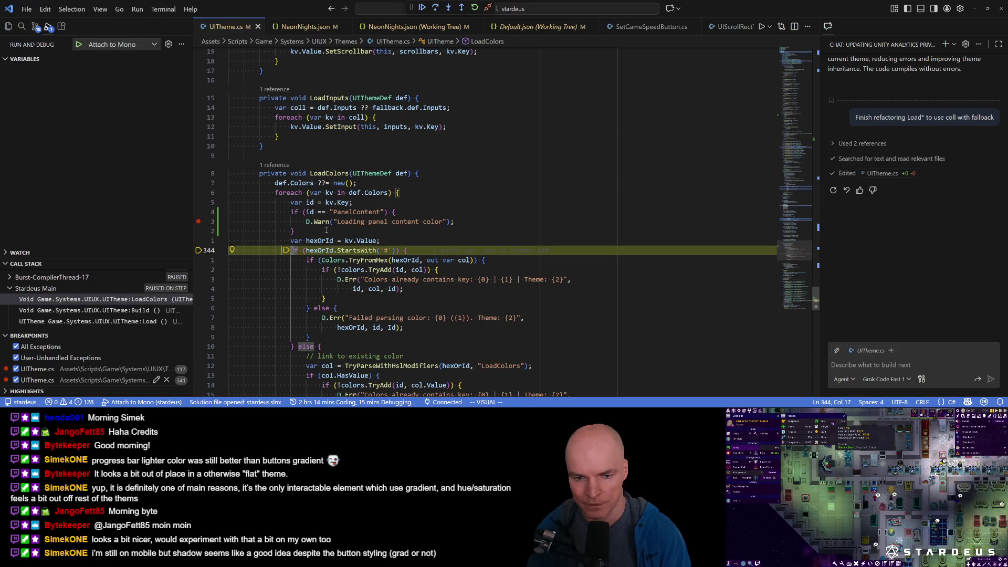
{"action": "mouse_move", "coordinate": [320, 240]}
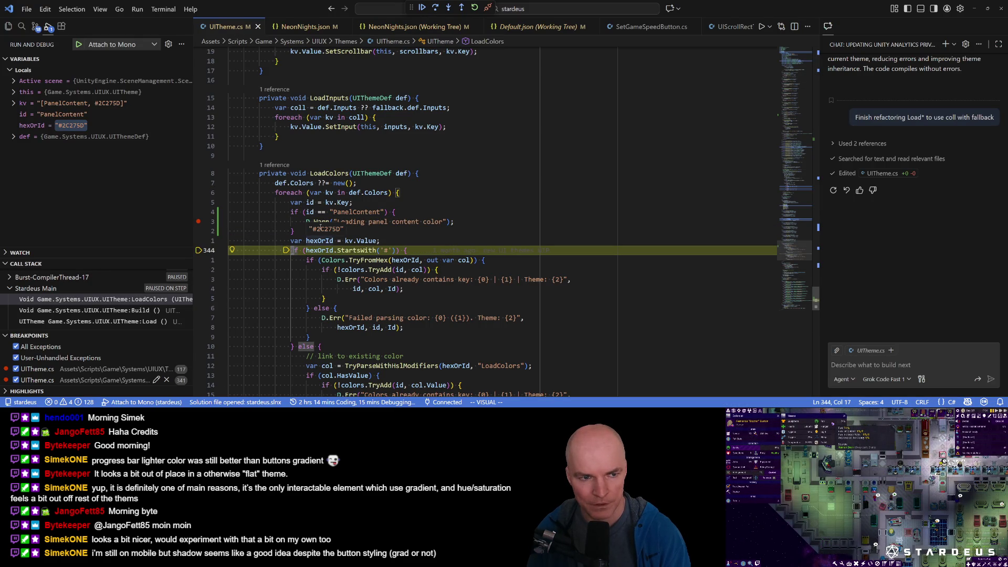
{"action": "mouse_move", "coordinate": [66, 129]}
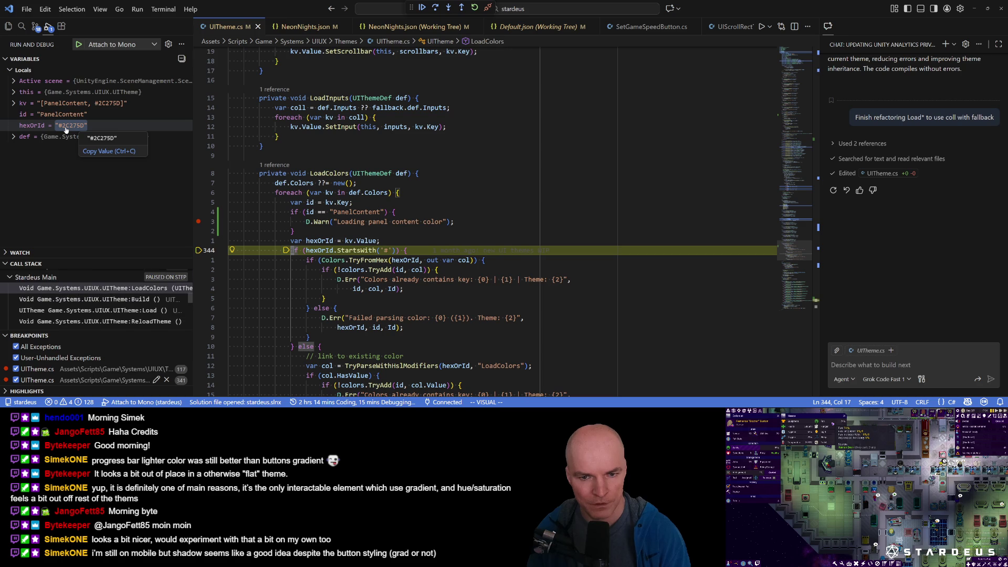
{"action": "mouse_move", "coordinate": [340, 173]}
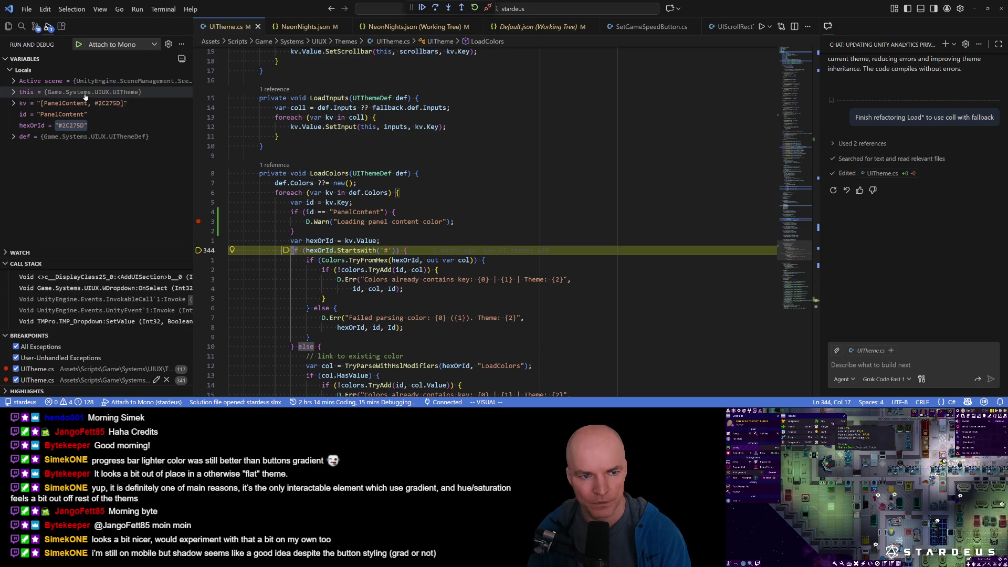
{"action": "left_click", "coordinate": [13, 92]}
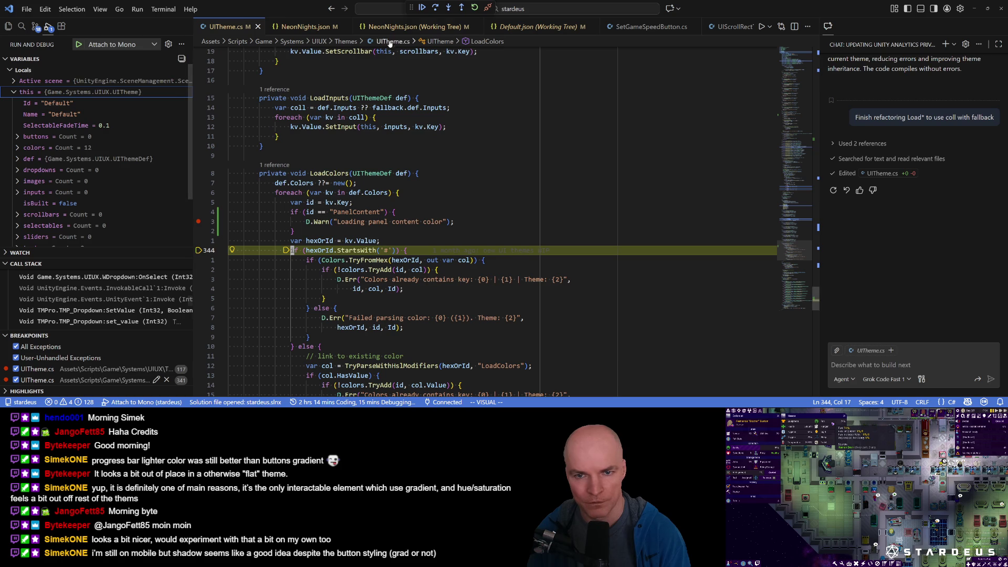
Step: Disable the line-117 GetColor breakpoint and continue until Neon Nights' colours start loading
{"action": "left_click", "coordinate": [422, 8]}
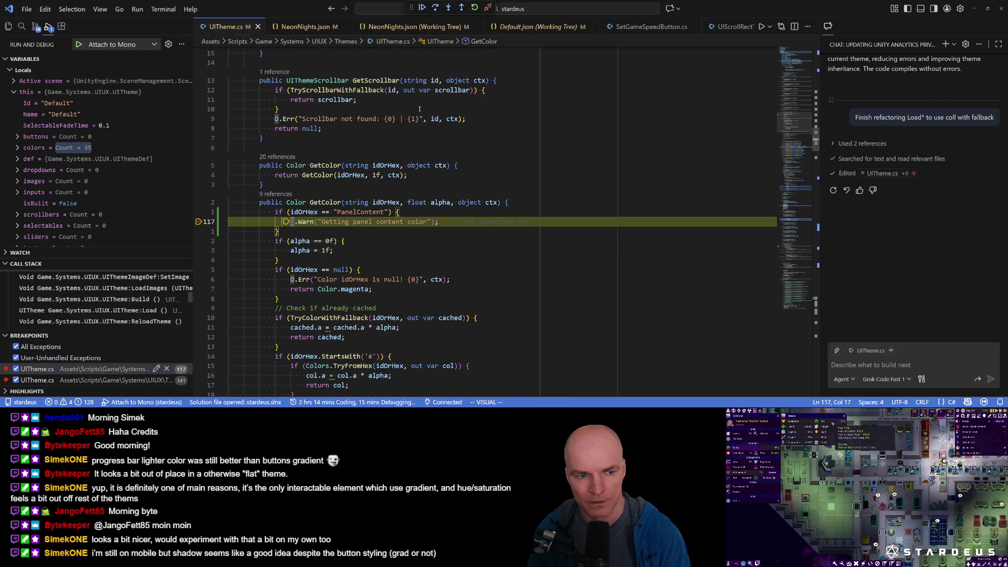
{"action": "left_click", "coordinate": [422, 8]}
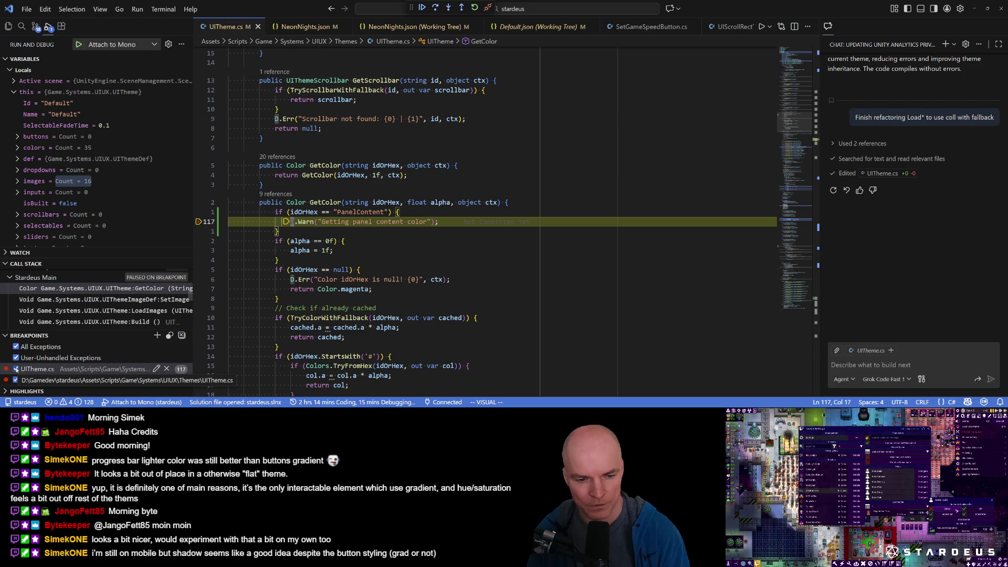
{"action": "left_click", "coordinate": [16, 369]}
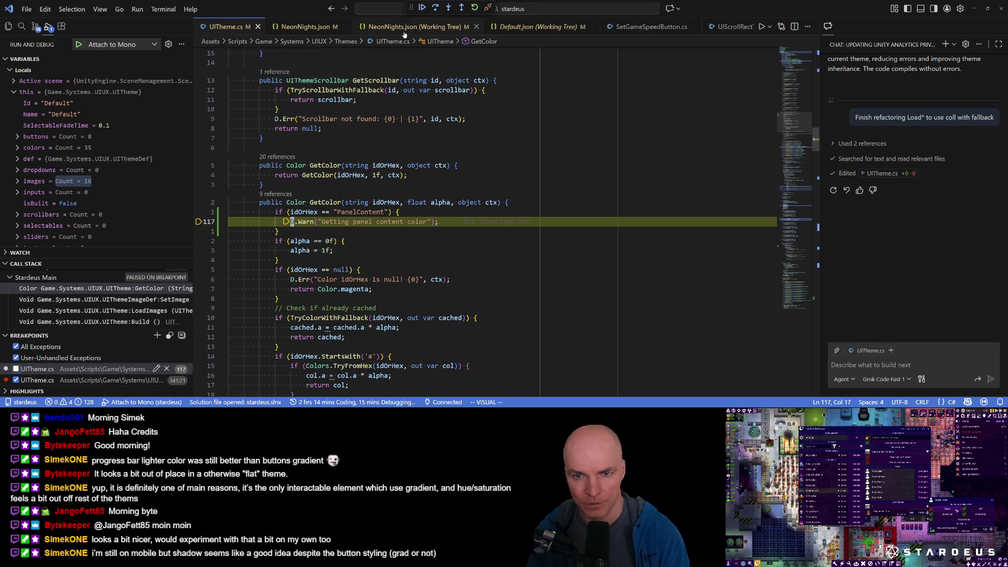
{"action": "left_click", "coordinate": [423, 8]}
{"action": "left_click", "coordinate": [423, 9]}
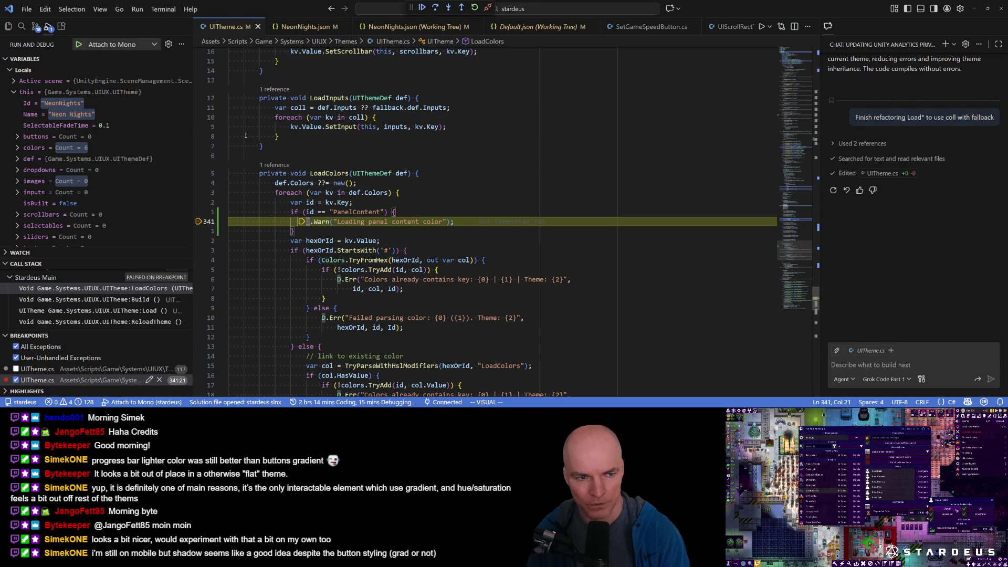
Step: Re-enable the GetColor breakpoint and step LoadColors past the hex check and the colour add
{"action": "left_click", "coordinate": [17, 369]}
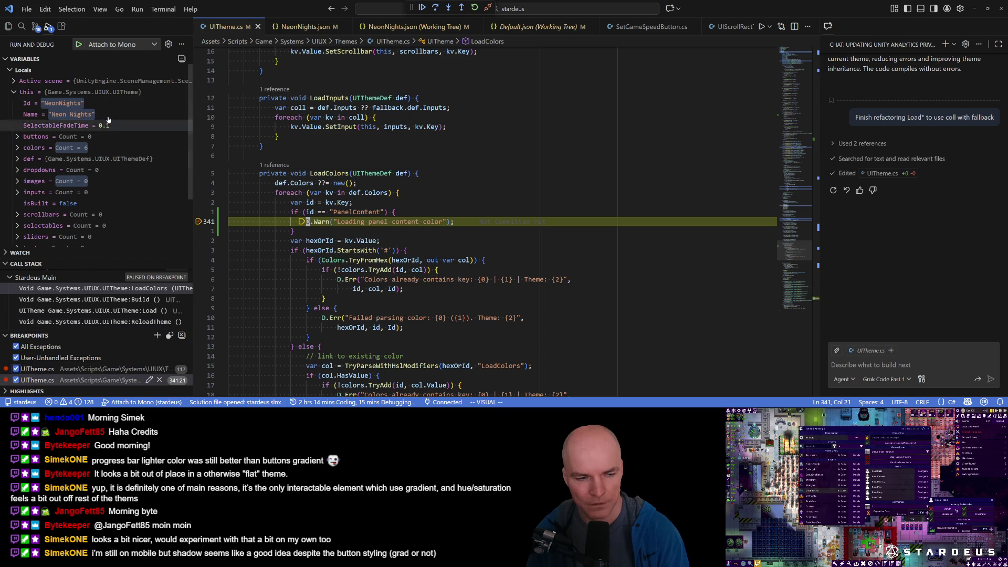
{"action": "left_click", "coordinate": [436, 8]}
{"action": "left_click", "coordinate": [436, 8]}
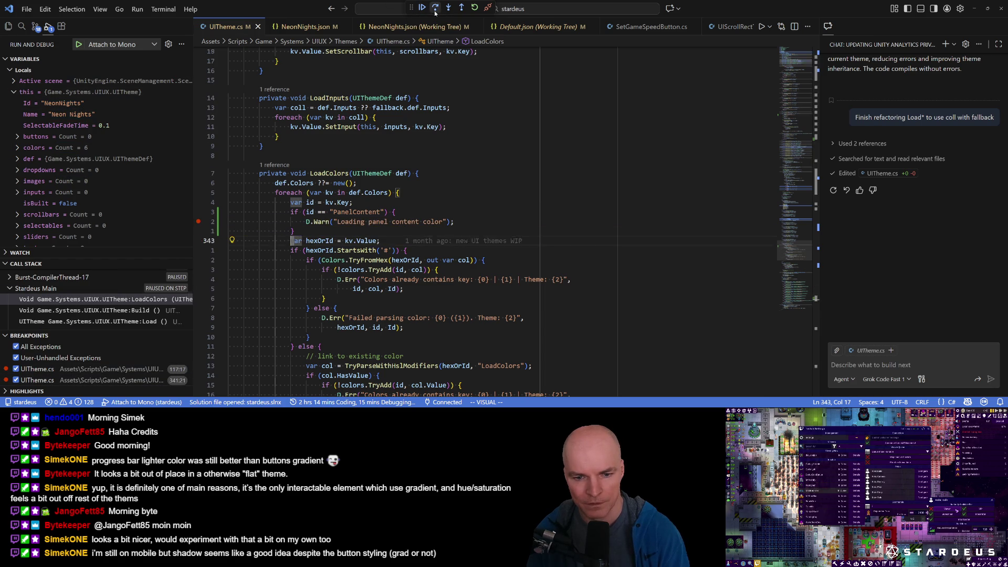
{"action": "left_click", "coordinate": [435, 9]}
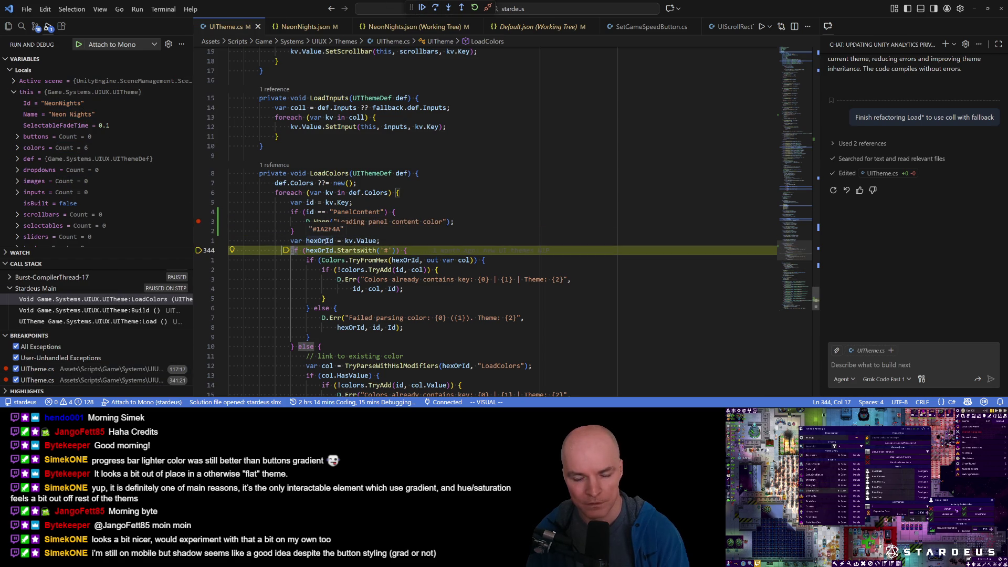
{"action": "left_click", "coordinate": [437, 9]}
{"action": "left_click", "coordinate": [437, 9]}
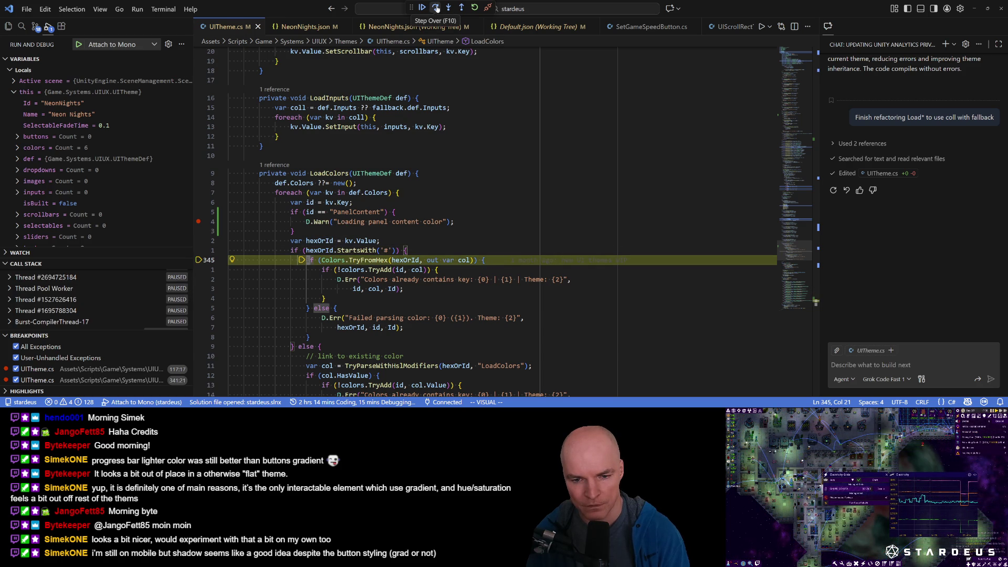
{"action": "left_click", "coordinate": [437, 9]}
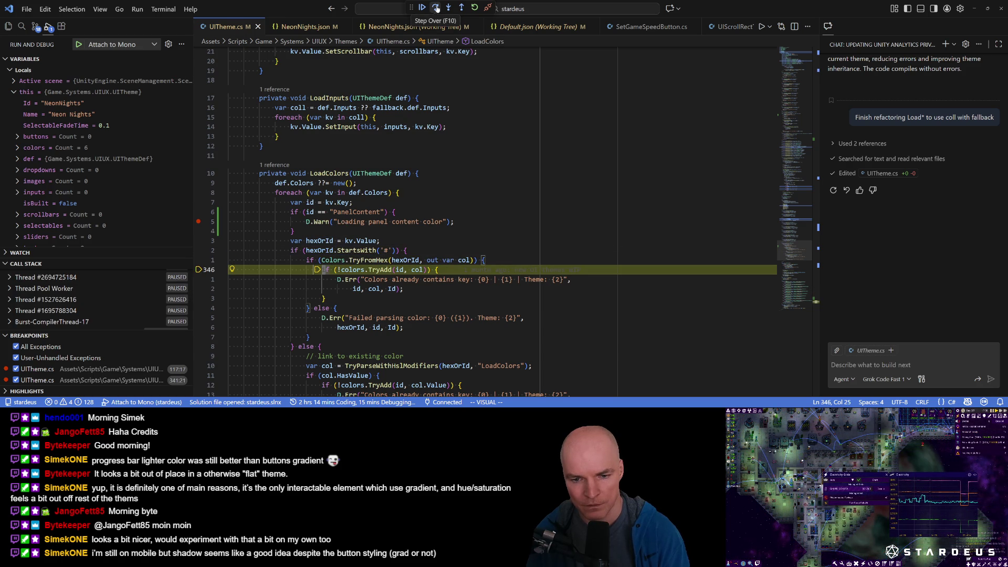
{"action": "left_click", "coordinate": [437, 9]}
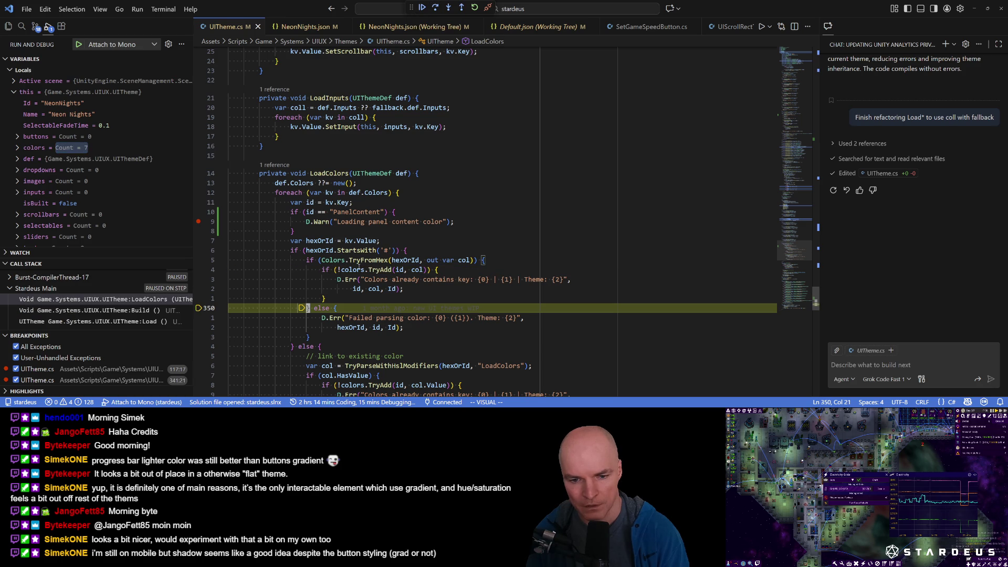
Step: Step to the end of LoadColors with seven colours loaded, then resume the game
{"action": "mouse_move", "coordinate": [358, 269]}
{"action": "left_click", "coordinate": [434, 9]}
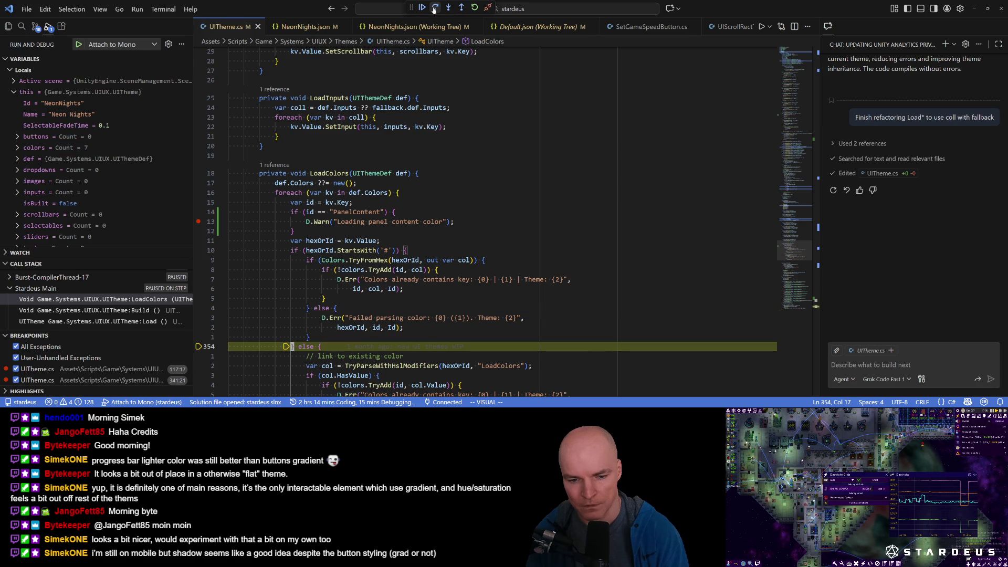
{"action": "left_click", "coordinate": [434, 9]}
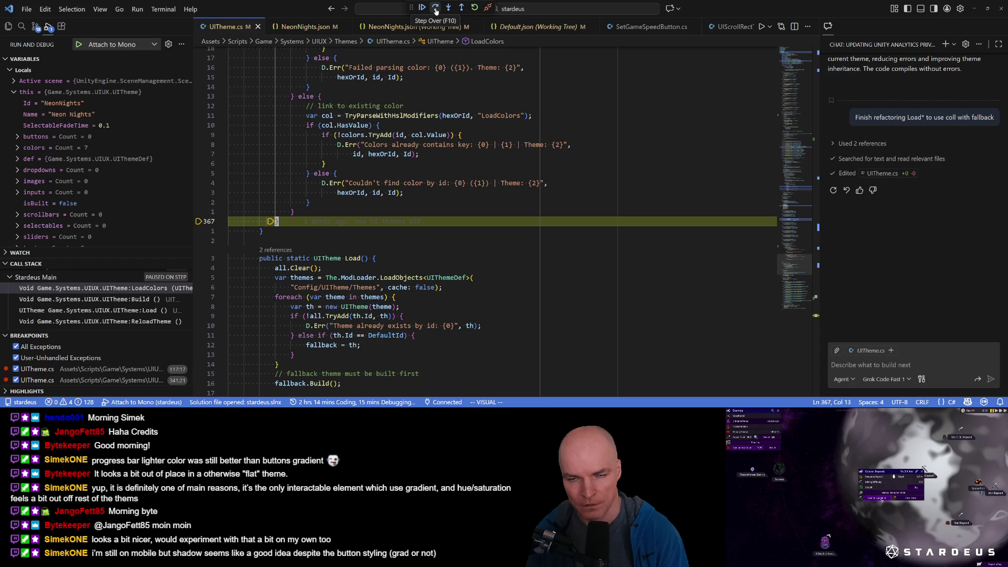
{"action": "left_click", "coordinate": [435, 9]}
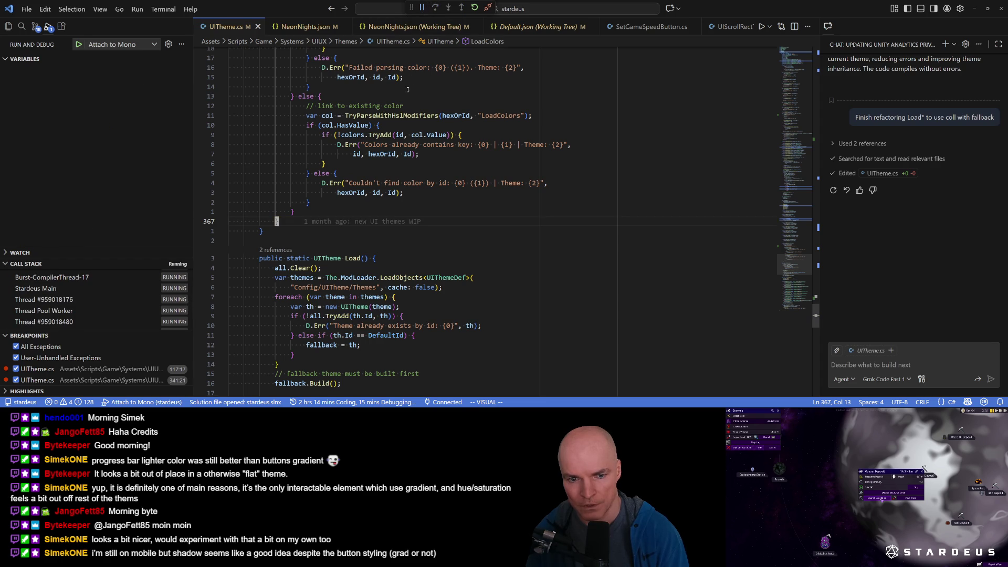
{"action": "scroll", "coordinate": [254, 335], "scroll_direction": "up", "scroll_amount": 8}
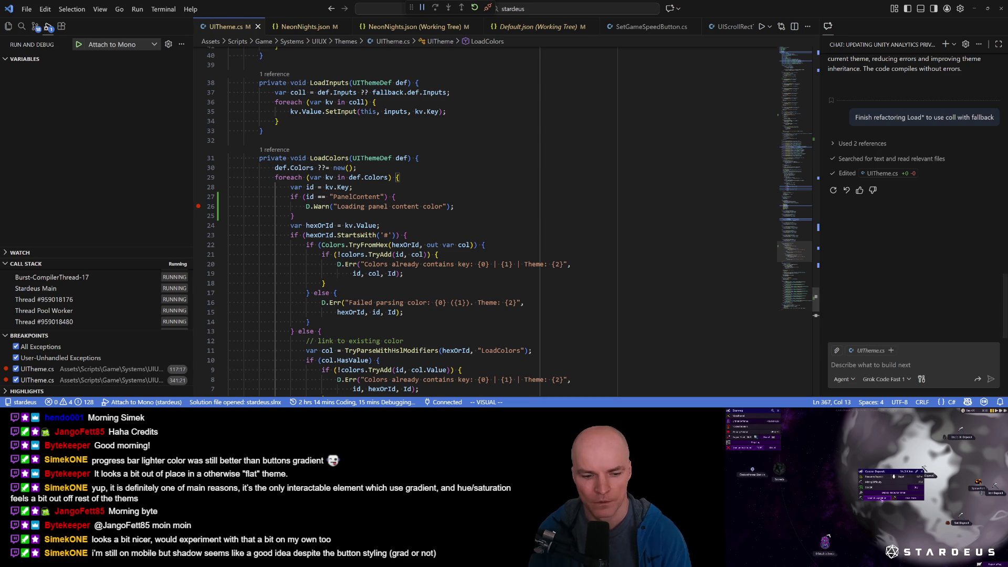
{"action": "key", "text": "alt+Tab"}
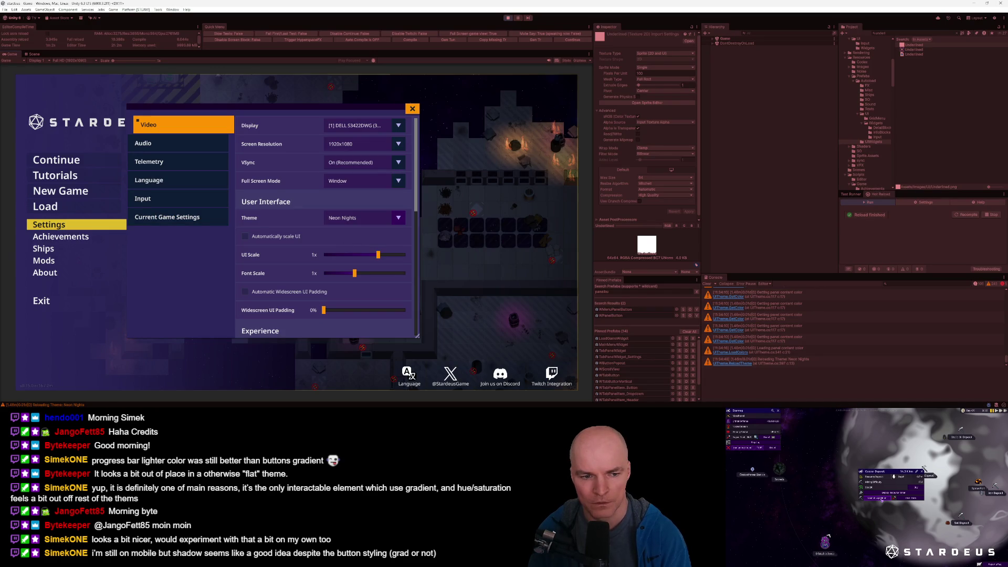
{"action": "key", "text": "alt+Tab"}
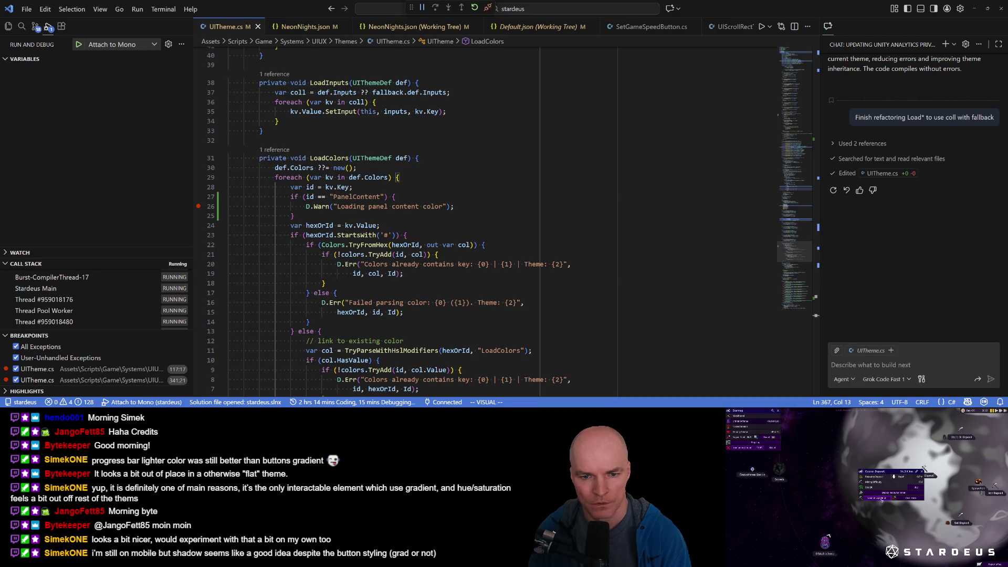
{"action": "key", "text": "ctrl+p"}
{"action": "type", "text": "geti"}
{"action": "key", "text": "BackSpace"}
{"action": "key", "text": "BackSpace"}
{"action": "key", "text": "BackSpace"}
{"action": "type", "text": "@getim"}
{"action": "key", "text": "Return"}
Step: Check Default.json's MainMenuGradient entry, then start 'if (id ="MainMenuGradient' below GetImage's null check
{"action": "key", "text": "ctrl+p"}
{"action": "key", "text": "Down"}
{"action": "key", "text": "Down"}
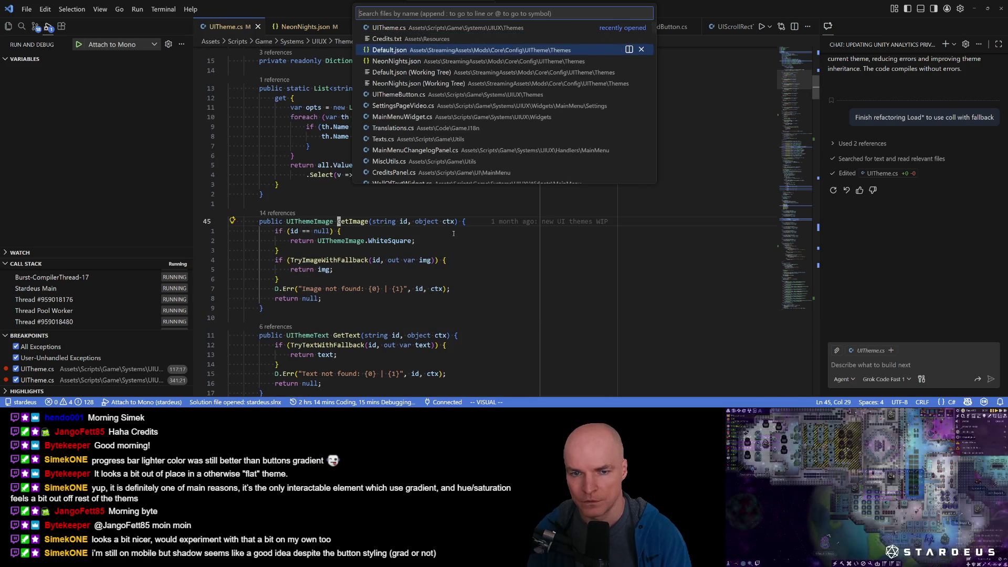
{"action": "key", "text": "Return"}
{"action": "key", "text": "ctrl+Tab"}
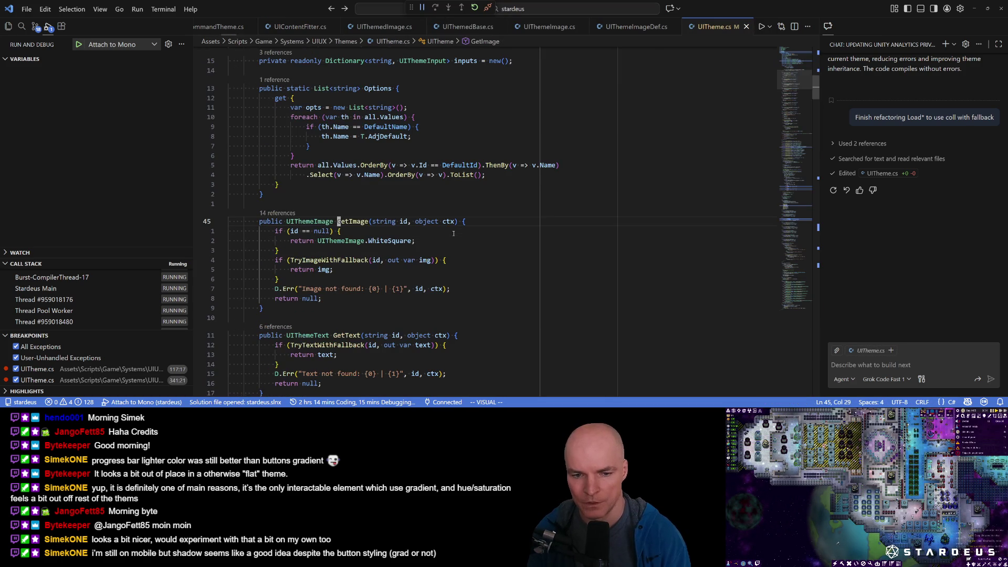
{"action": "key", "text": "j"}
{"action": "key", "text": "j"}
{"action": "key", "text": "j"}
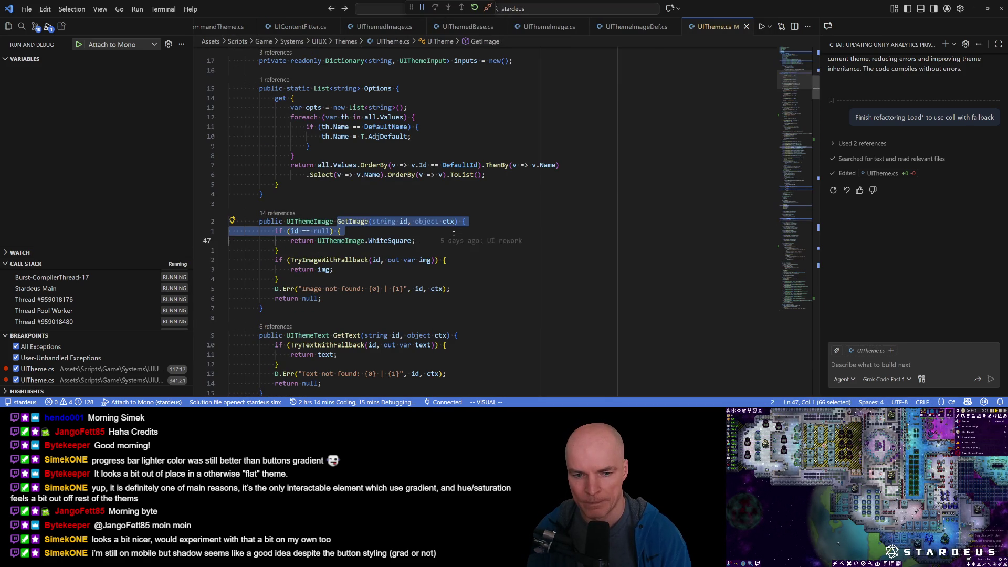
{"action": "key", "text": "Escape"}
{"action": "type", "text": "oif (id ="}
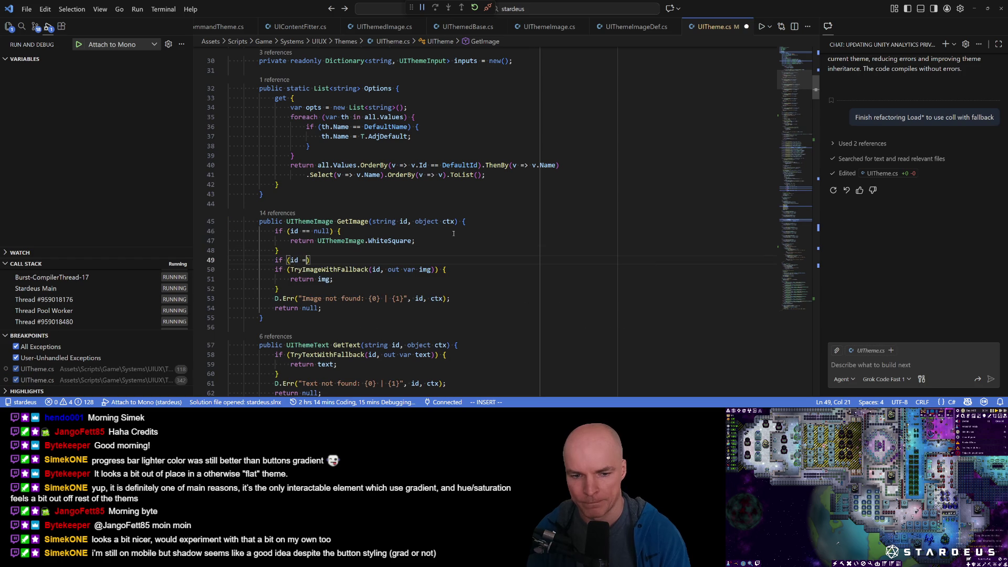
{"action": "type", "text": "\""}
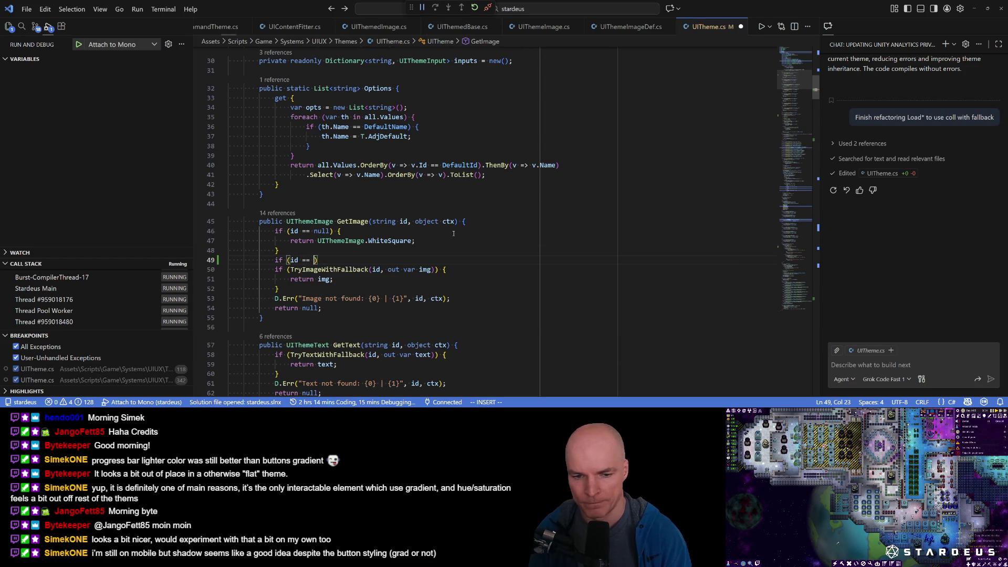
{"action": "type", "text": "MainMenuGradient"}
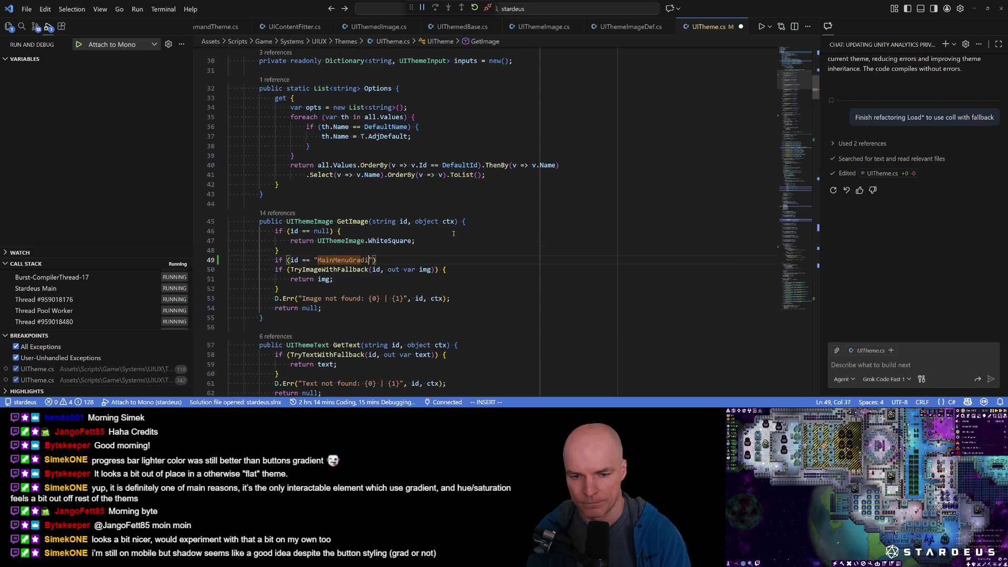
Step: Complete the MainMenuGradient check with D.Warn("Getting main menu gradient image") and save UITheme.cs
{"action": "key", "text": "End"}
{"action": "type", "text": "{"}
{"action": "key", "text": "Return"}
{"action": "type", "text": "D.wa"}
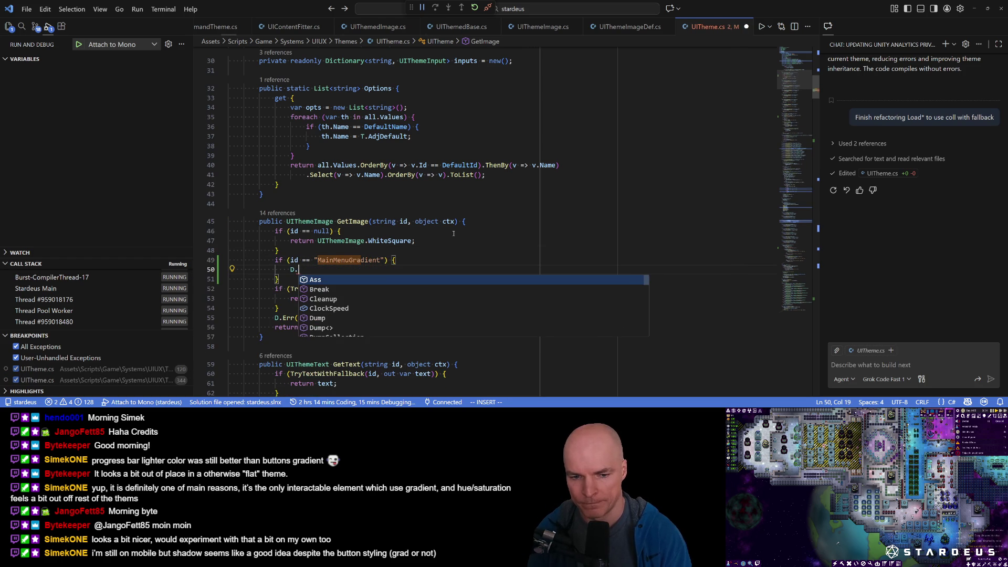
{"action": "key", "text": "Tab"}
{"action": "type", "text": "(\"Getting "}
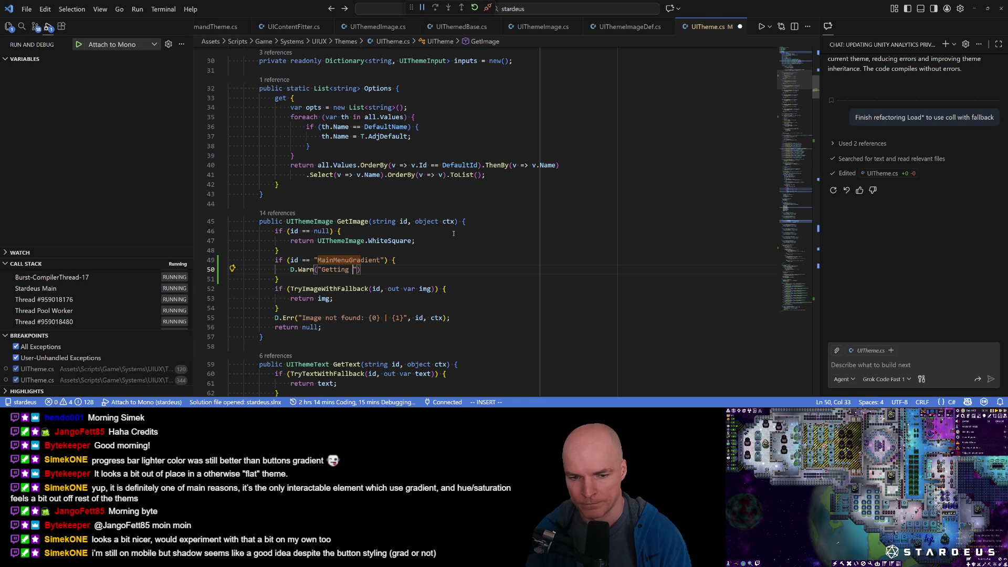
{"action": "type", "text": "main menu gradient imag"}
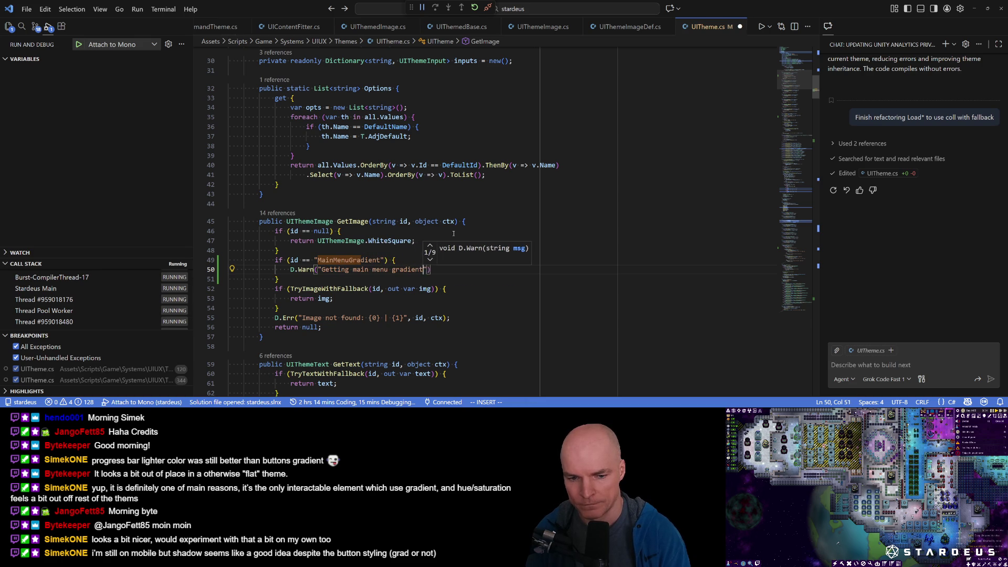
{"action": "type", "text": "e\");"}
{"action": "key", "text": "ctrl+s"}
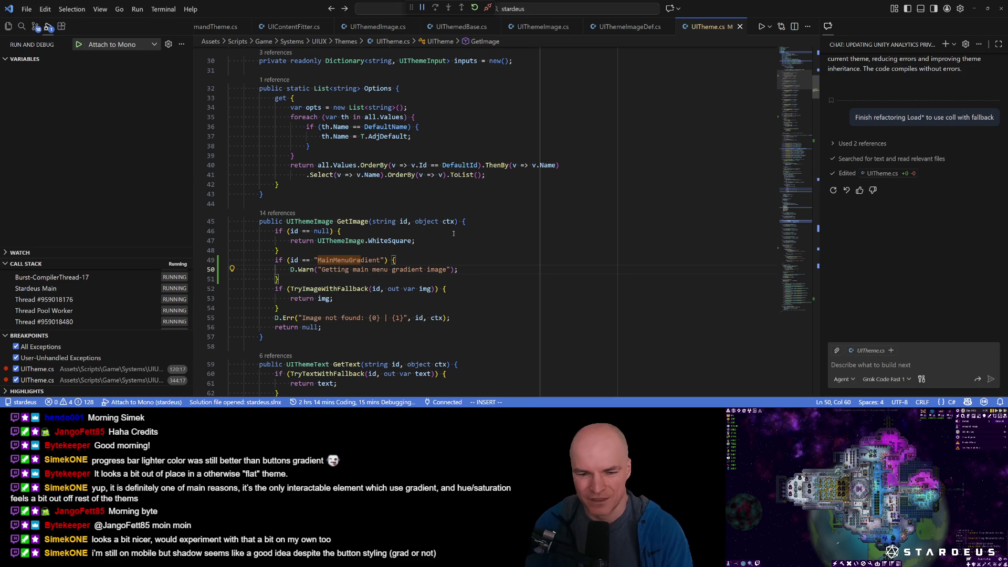
{"action": "key", "text": "Escape"}
Step: Copy the MainMenuGradient check block and paste it inside LoadImages' foreach loop
{"action": "key", "text": "k"}
{"action": "key", "text": "V"}
{"action": "key", "text": "j"}
{"action": "key", "text": "j"}
{"action": "key", "text": "y"}
{"action": "key", "text": "ctrl+shift+o"}
{"action": "type", "text": "LoadImages"}
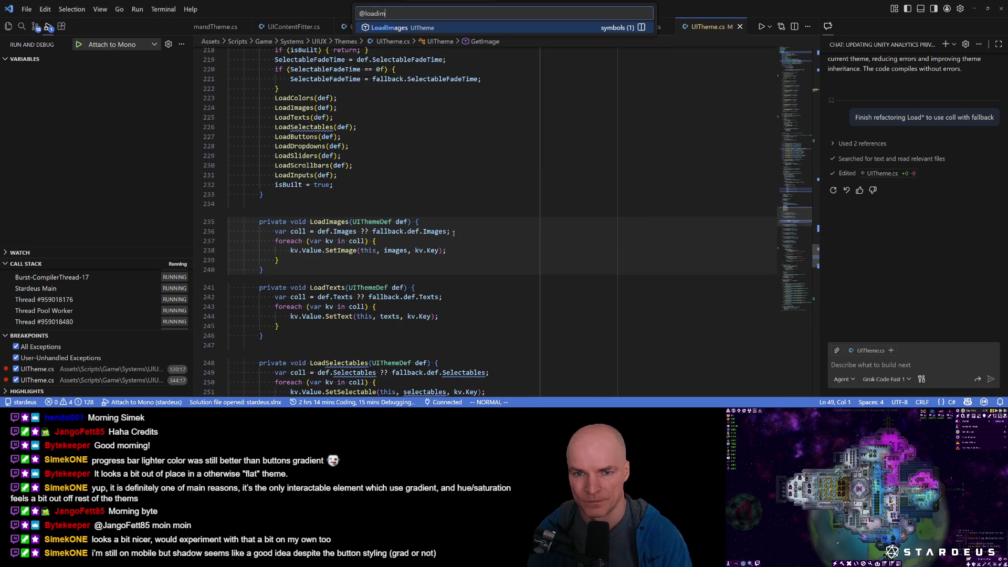
{"action": "key", "text": "Return"}
{"action": "key", "text": "j"}
{"action": "key", "text": "j"}
{"action": "key", "text": "j"}
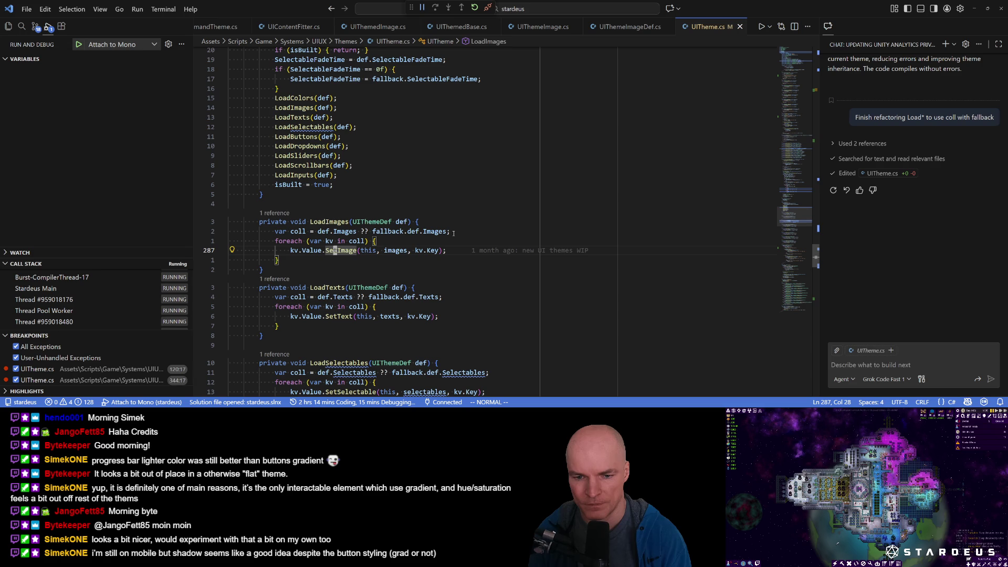
{"action": "key", "text": "k"}
{"action": "key", "text": "p"}
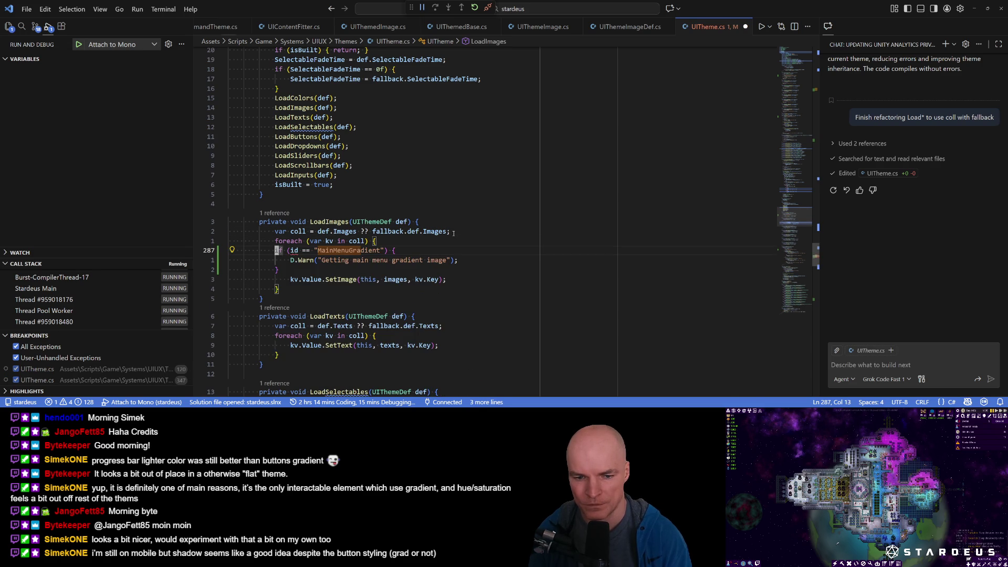
Step: Change the pasted condition to kv.Key and its message to "Setting menu gradient image"
{"action": "key", "text": "w"}
{"action": "key", "text": "w"}
{"action": "type", "text": "cw"}
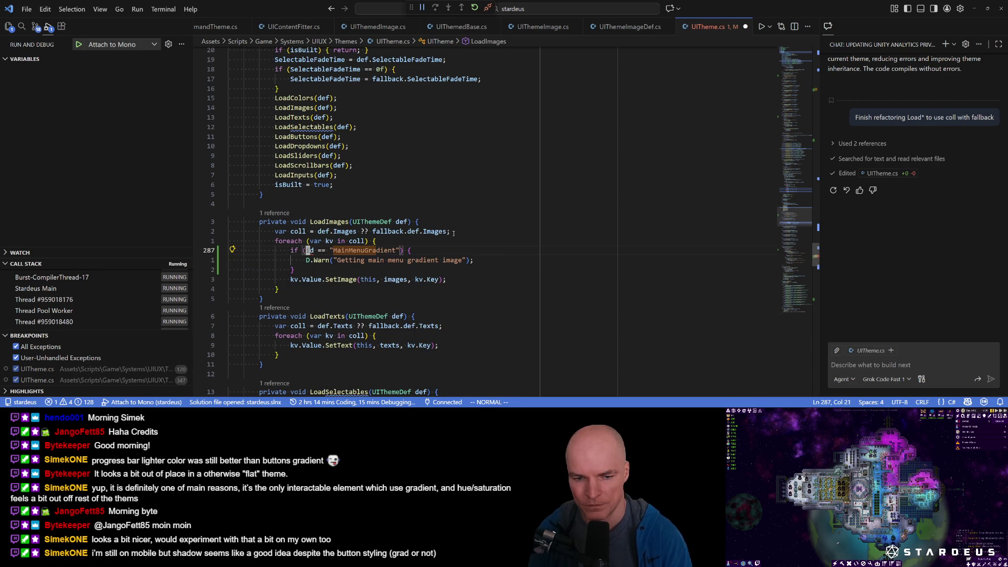
{"action": "type", "text": "kv.Key"}
{"action": "key", "text": "Escape"}
{"action": "key", "text": "w"}
{"action": "key", "text": "w"}
{"action": "key", "text": "w"}
{"action": "type", "text": "j"}
{"action": "type", "text": "c2bLoading"}
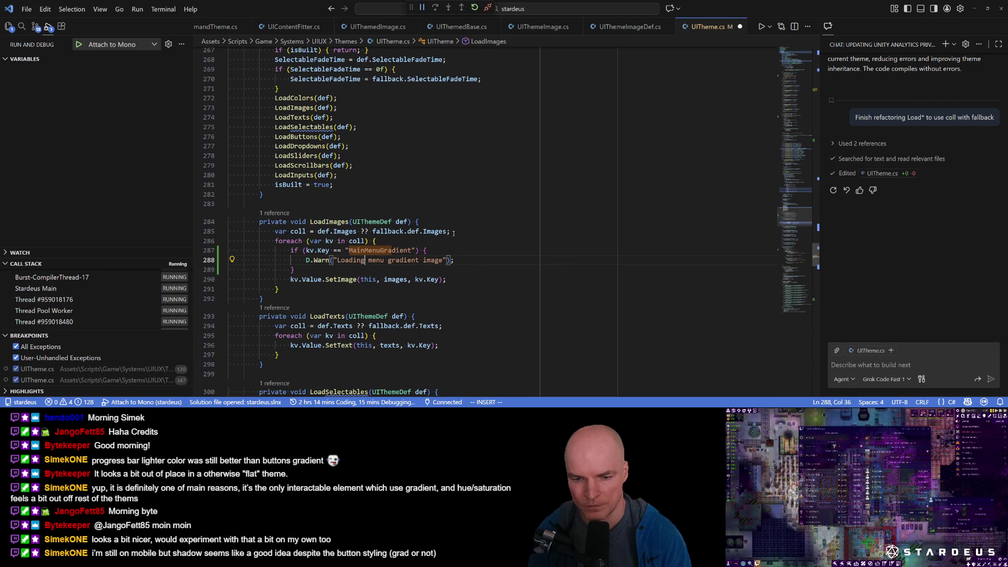
{"action": "key", "text": "BackSpace"}
{"action": "key", "text": "BackSpace"}
{"action": "key", "text": "BackSpace"}
{"action": "type", "text": "Setting"}
{"action": "key", "text": "Escape"}
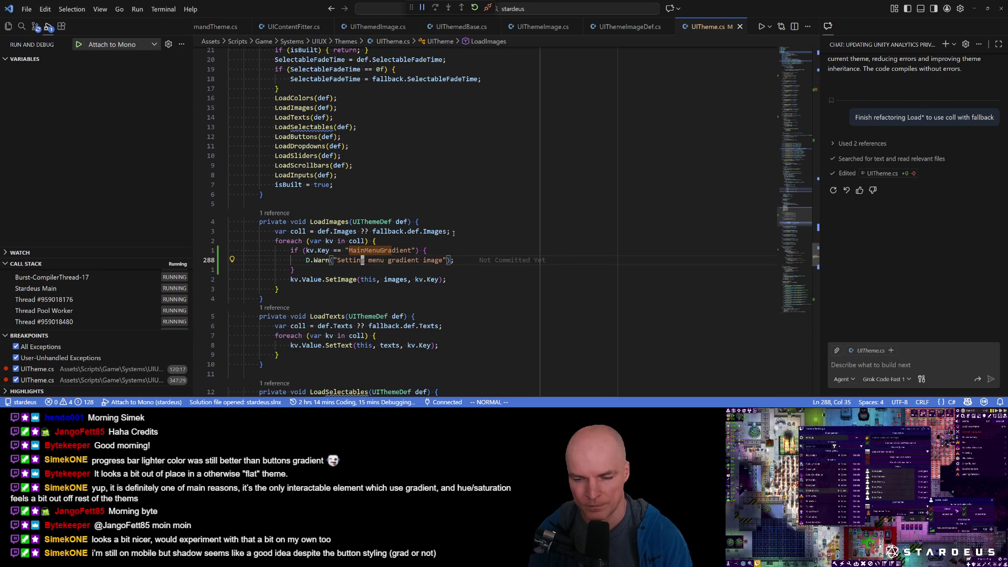
Step: Detach the debugger from the running game
{"action": "key", "text": "alt+Tab"}
{"action": "key", "text": "alt+Tab"}
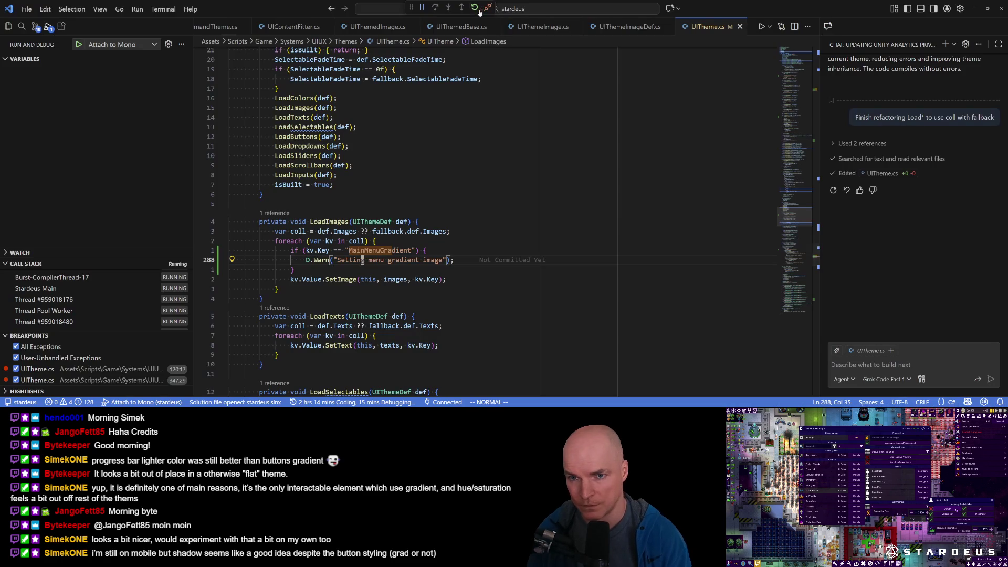
{"action": "left_click", "coordinate": [487, 10]}
{"action": "key", "text": "alt+Tab"}
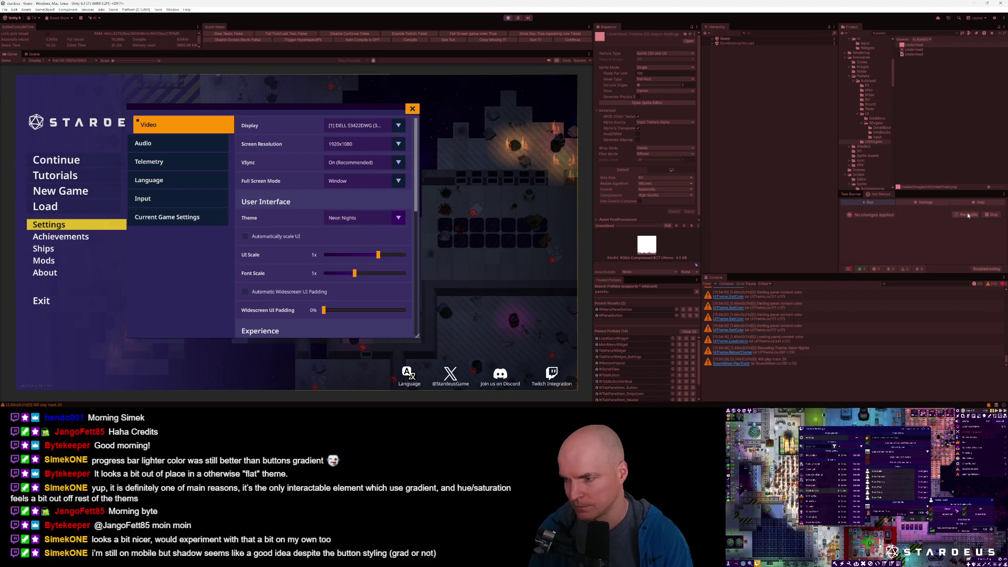
Step: Hot-reload the changed code and set a breakpoint on LoadImages' "Setting menu gradient image" warning
{"action": "left_click", "coordinate": [969, 215]}
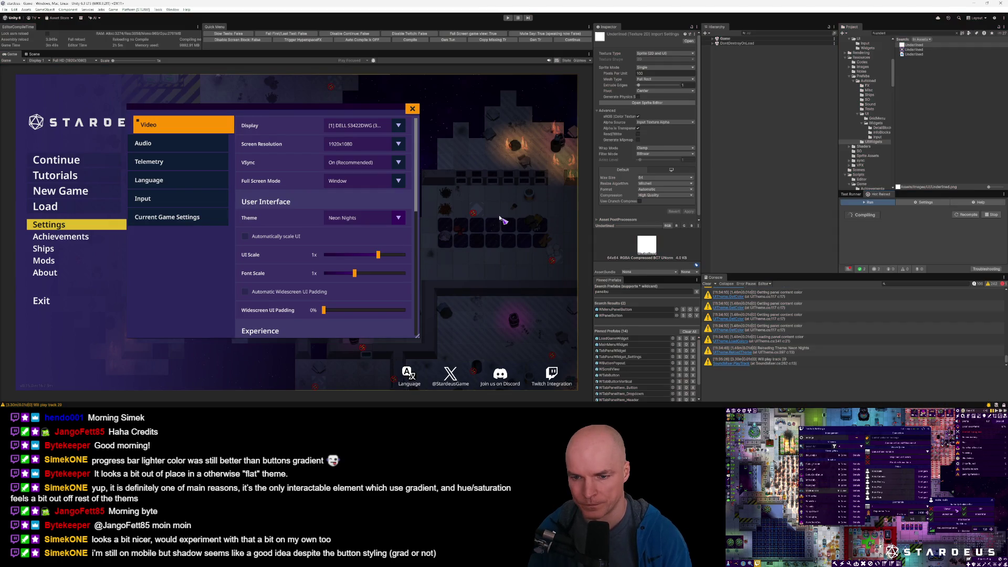
{"action": "key", "text": "alt+Tab"}
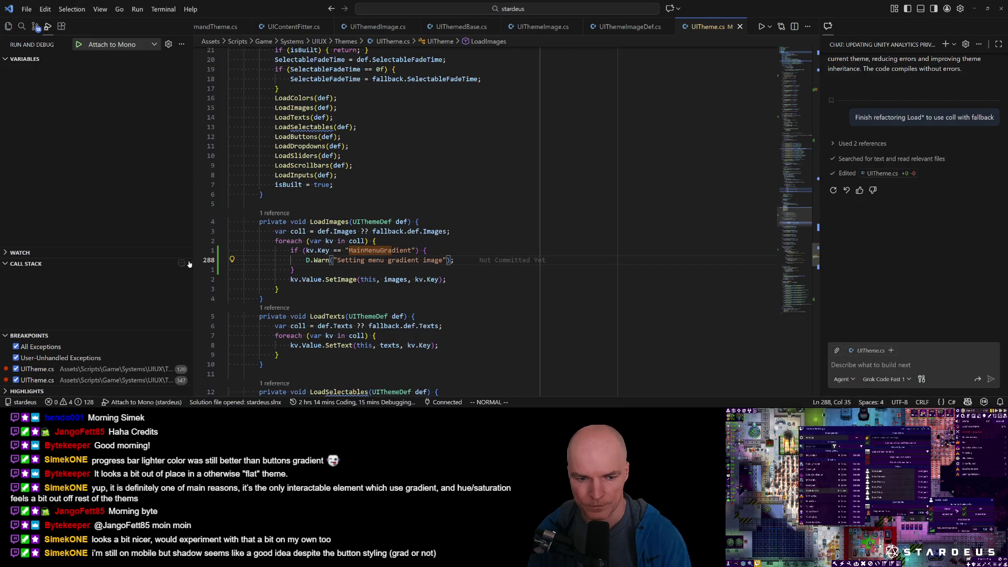
{"action": "left_click", "coordinate": [200, 260]}
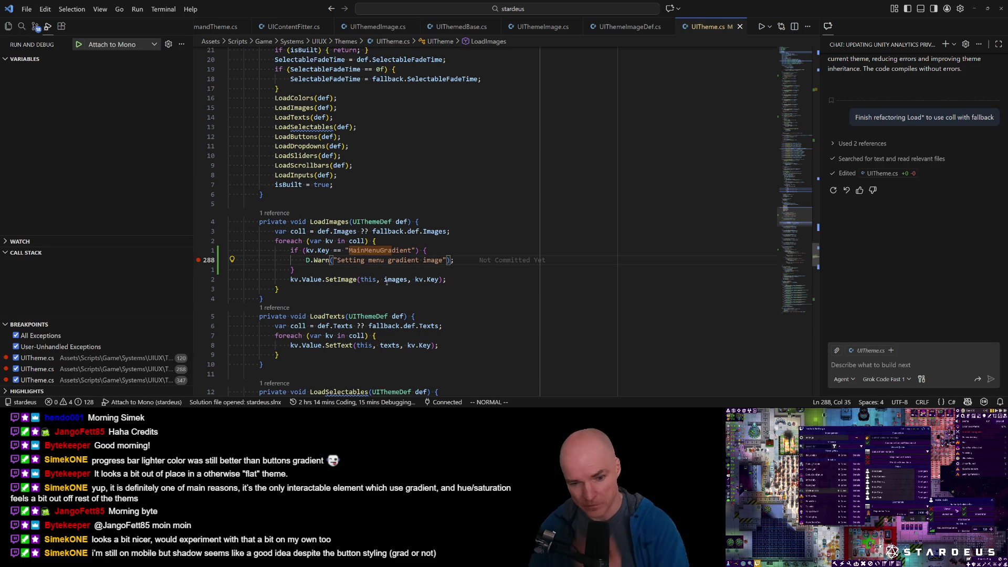
Step: Jump back to the GetImage method through the getimage symbol search
{"action": "key", "text": "ctrl+shift+o"}
{"action": "type", "text": "getimage"}
{"action": "key", "text": "Return"}
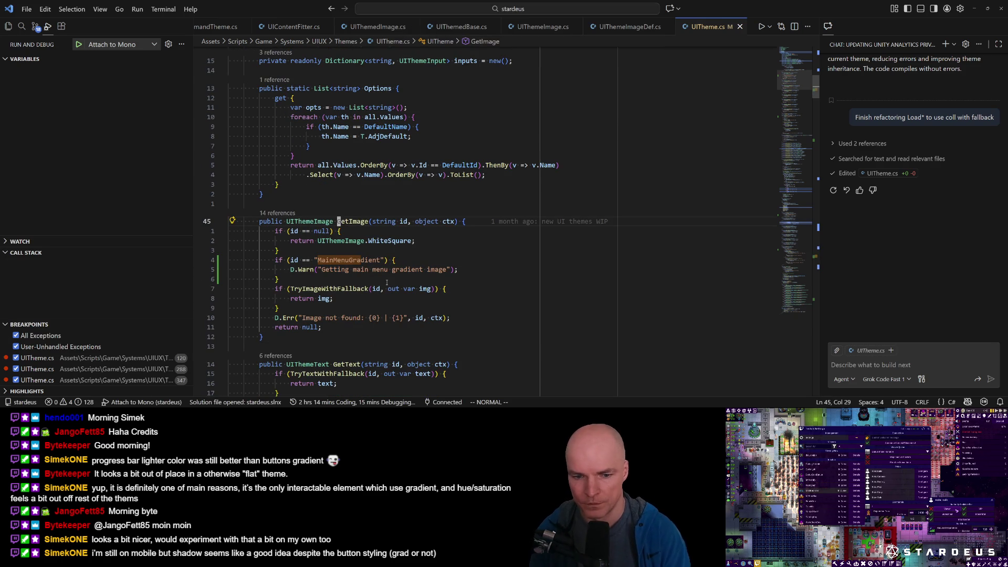
Step: Set a breakpoint on GetImage's "Getting main menu gradient image" warning and switch to Unity
{"action": "left_click", "coordinate": [203, 272]}
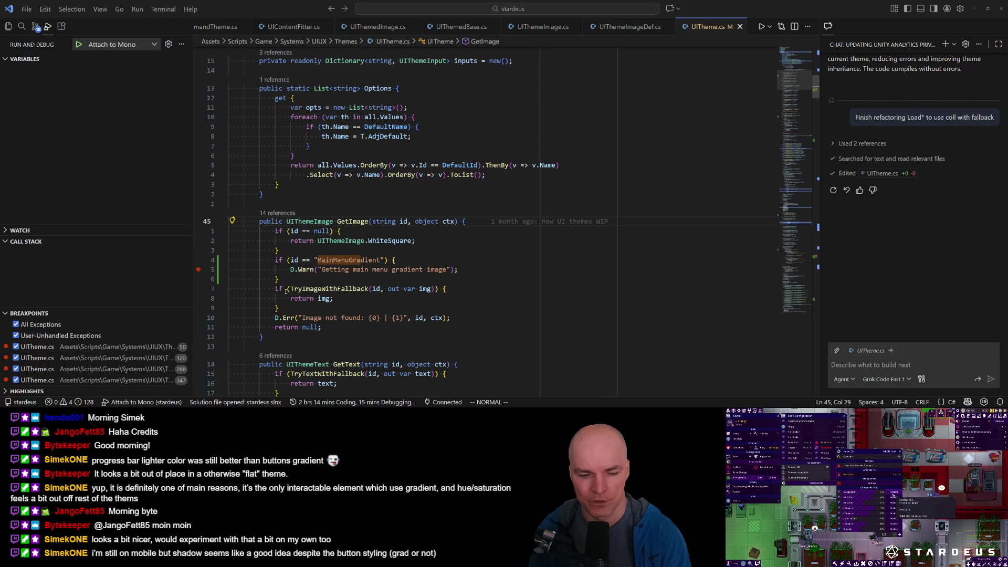
{"action": "key", "text": "alt+Tab"}
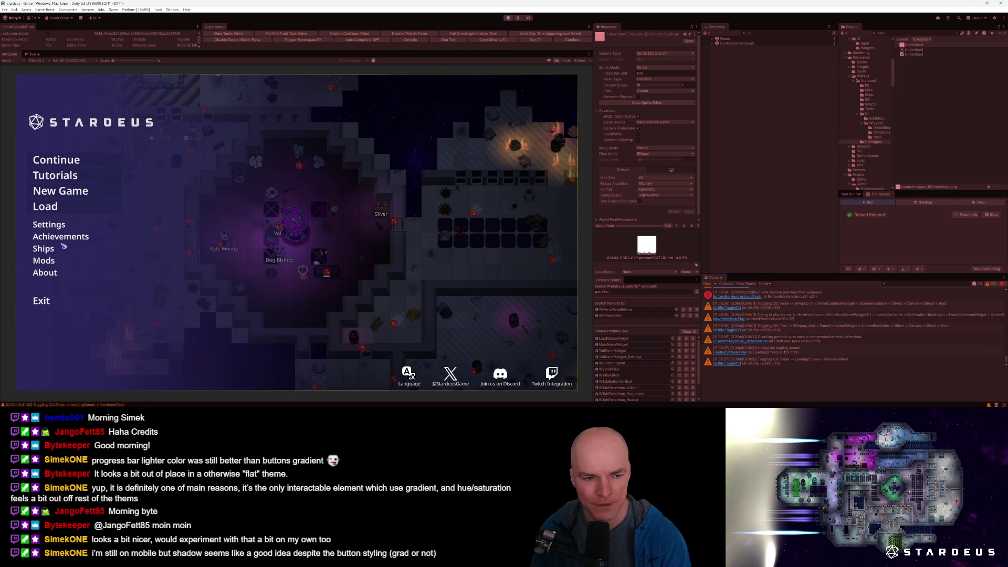
Step: Clear Unity's console and set the game's theme to Default in Settings
{"action": "left_click", "coordinate": [707, 284]}
{"action": "key", "text": "alt+Tab"}
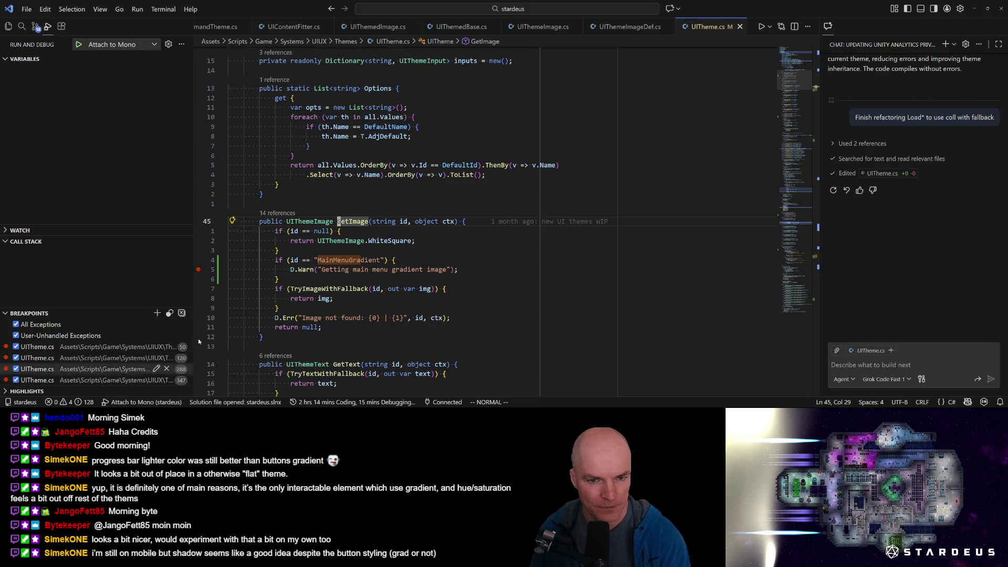
{"action": "key", "text": "ctrl+shift+p"}
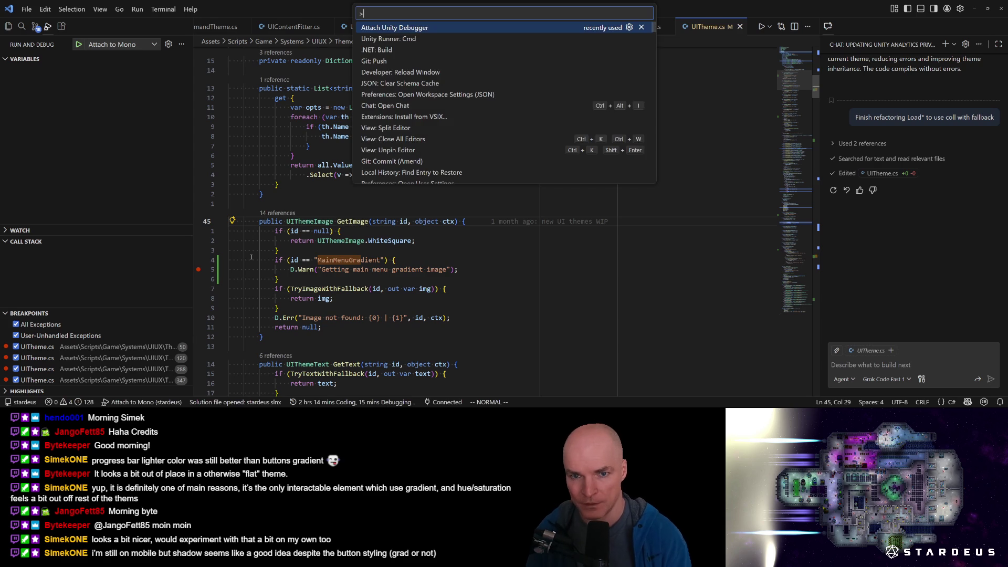
{"action": "key", "text": "alt+Tab"}
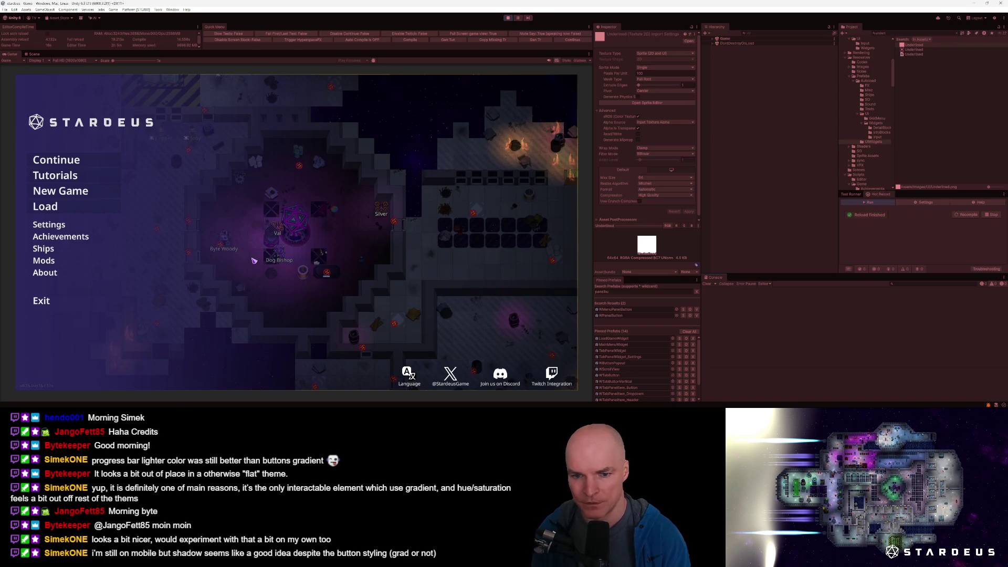
{"action": "left_click", "coordinate": [62, 225]}
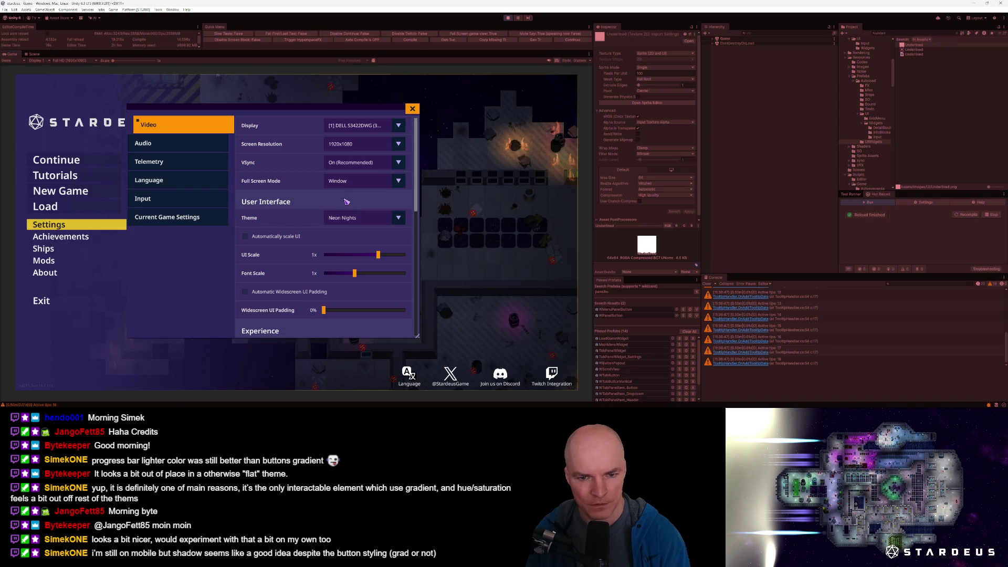
{"action": "left_click", "coordinate": [364, 225]}
{"action": "left_click", "coordinate": [357, 242]}
Step: Attach the Unity debugger from VS Code and switch the game's theme to Neon Nights
{"action": "key", "text": "alt+Tab"}
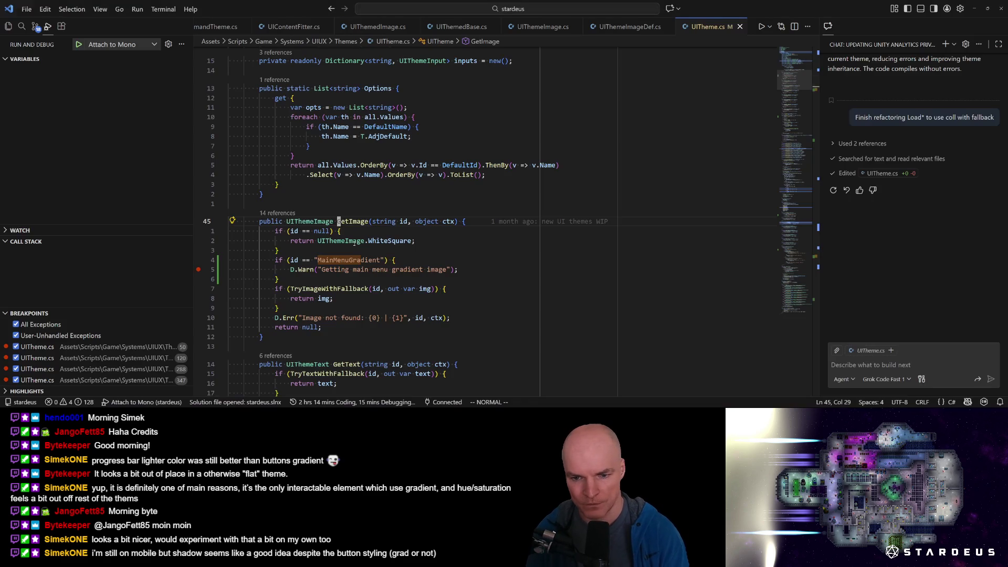
{"action": "key", "text": "ctrl+shift+p"}
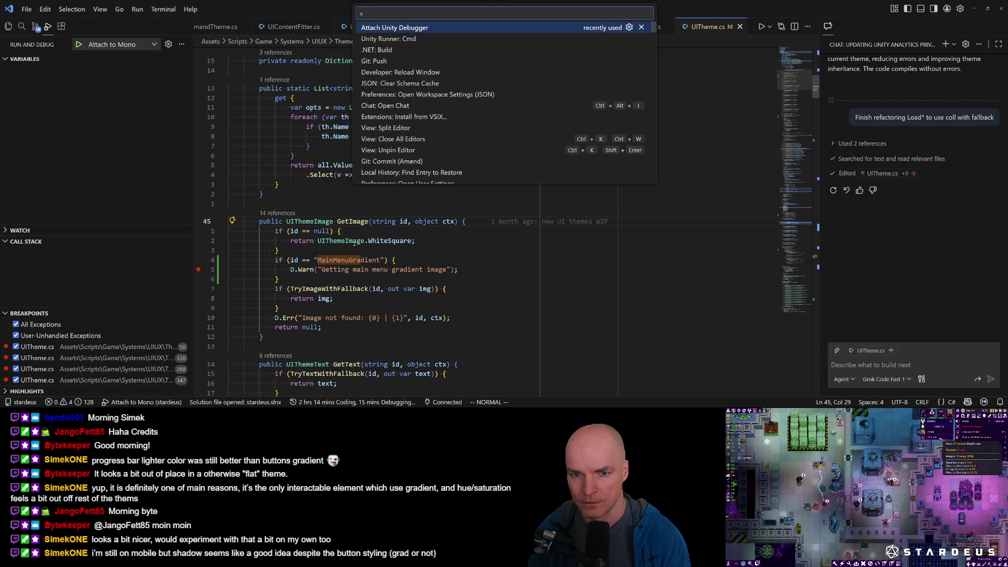
{"action": "key", "text": "Return"}
{"action": "key", "text": "Return"}
{"action": "key", "text": "alt+Tab"}
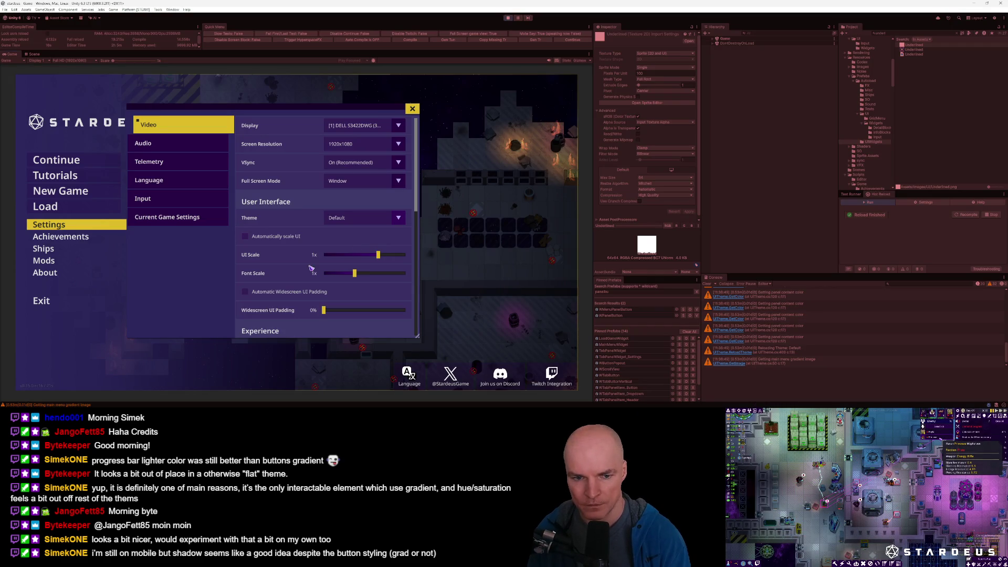
{"action": "left_click", "coordinate": [348, 220]}
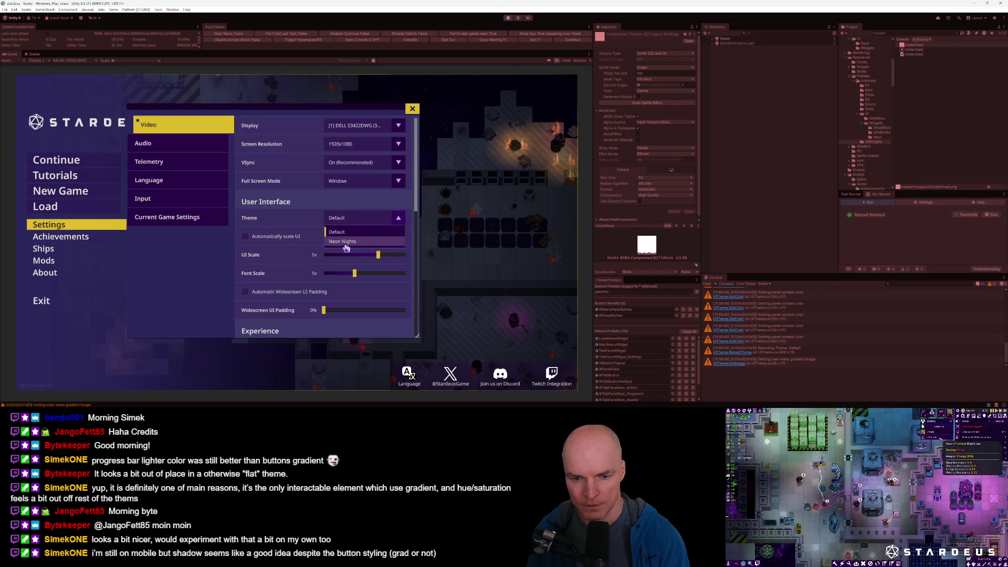
{"action": "left_click", "coordinate": [347, 241]}
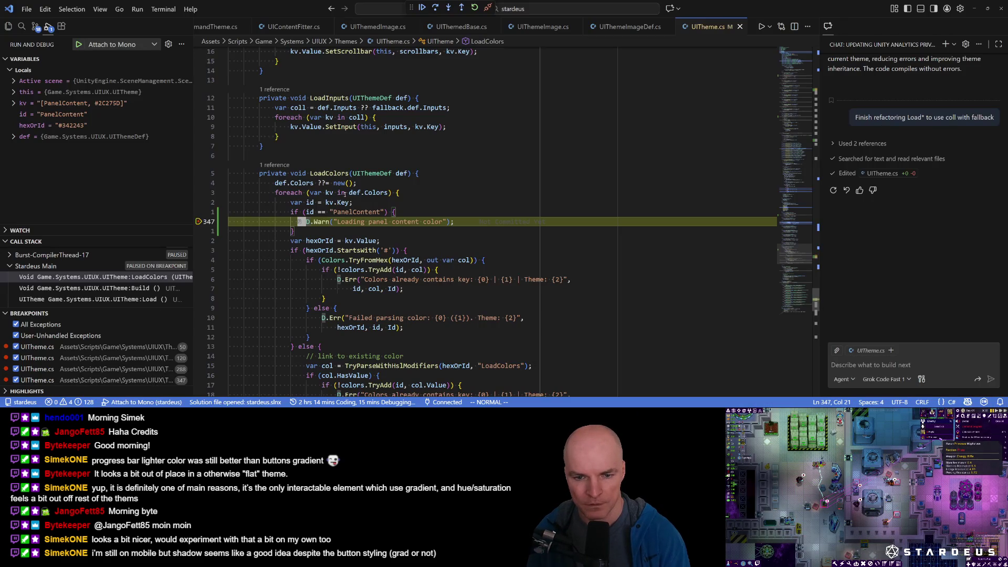
Step: Disable the line-120 GetColor breakpoint and continue until GetImage's gradient warning pauses execution
{"action": "left_click", "coordinate": [14, 92]}
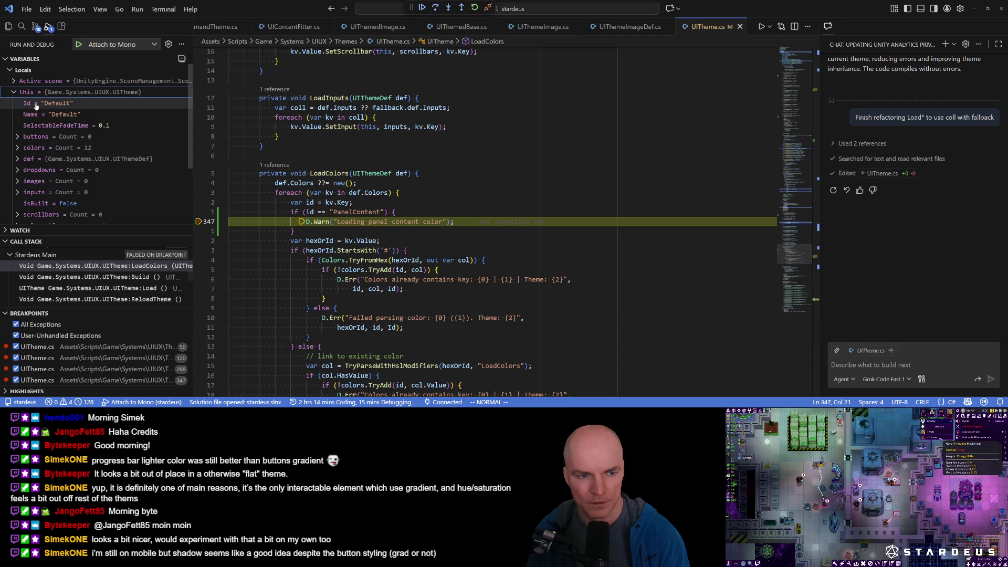
{"action": "left_click", "coordinate": [423, 9]}
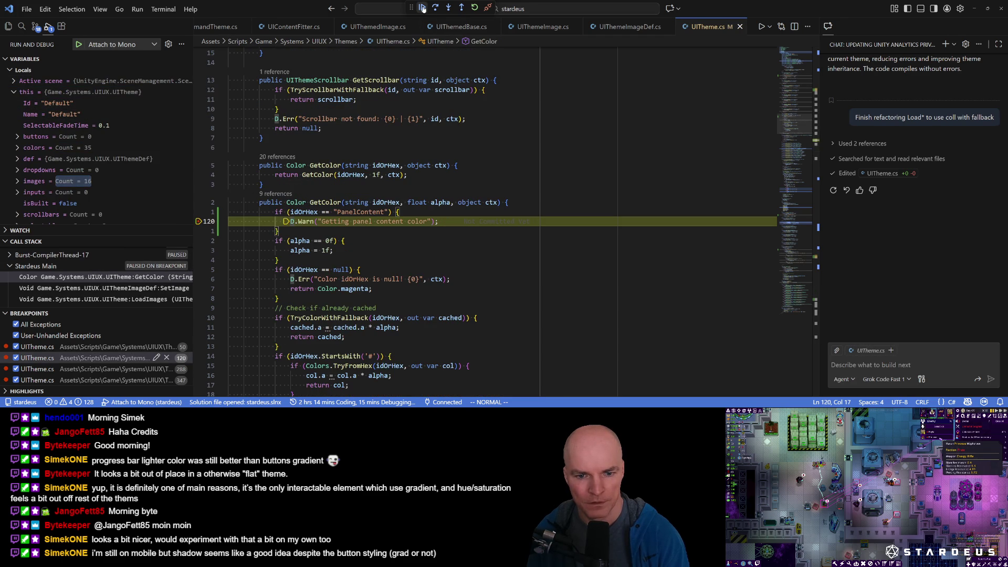
{"action": "left_click", "coordinate": [16, 358]}
{"action": "left_click", "coordinate": [423, 9]}
{"action": "left_click", "coordinate": [423, 9]}
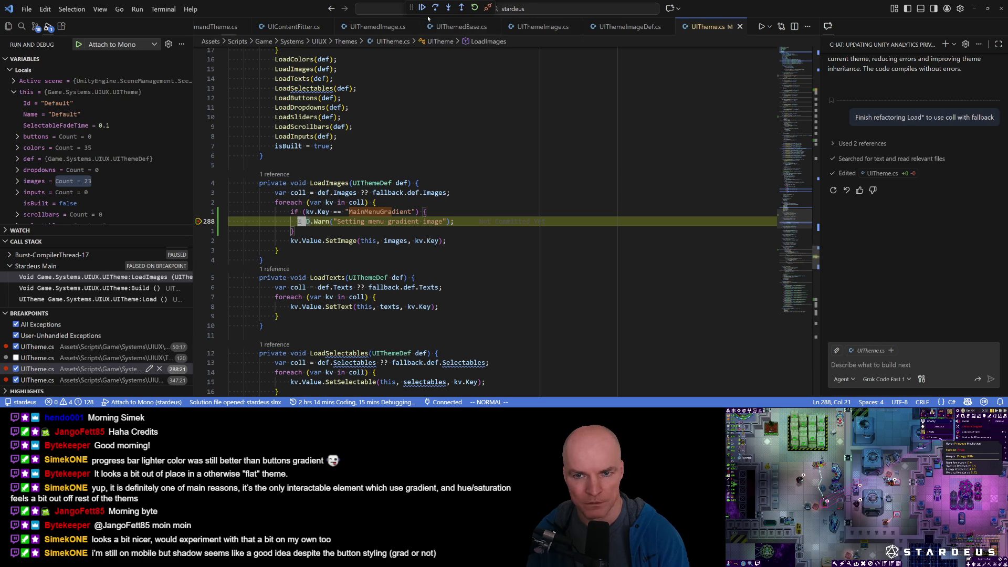
{"action": "left_click", "coordinate": [423, 8]}
{"action": "left_click", "coordinate": [423, 9]}
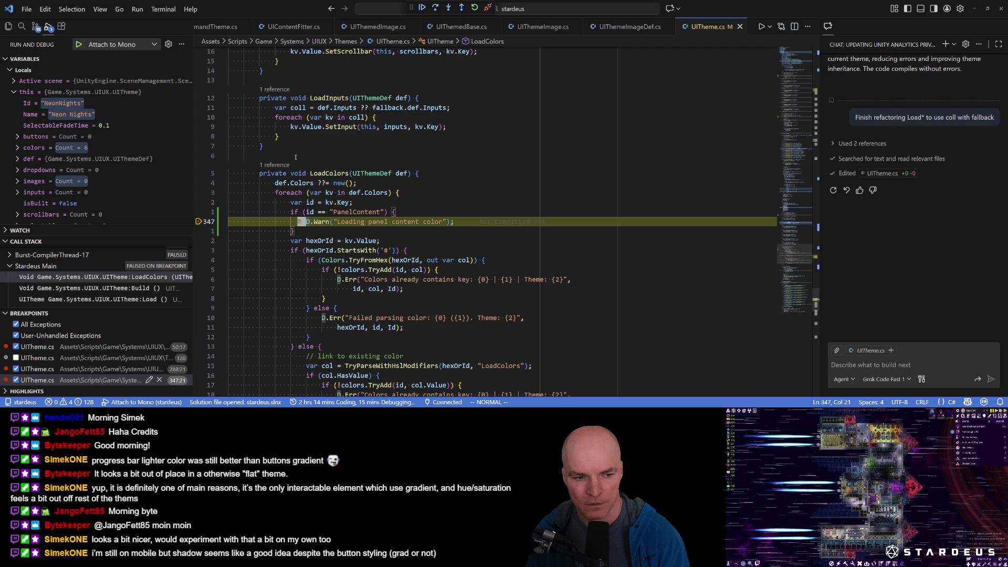
{"action": "scroll", "coordinate": [95, 273], "scroll_direction": "down", "scroll_amount": 1}
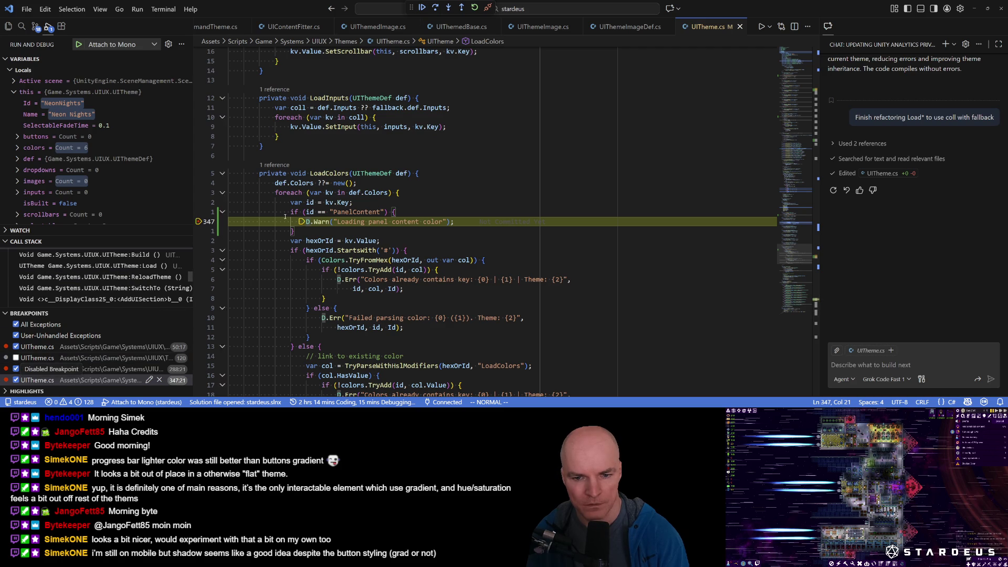
{"action": "left_click", "coordinate": [422, 8]}
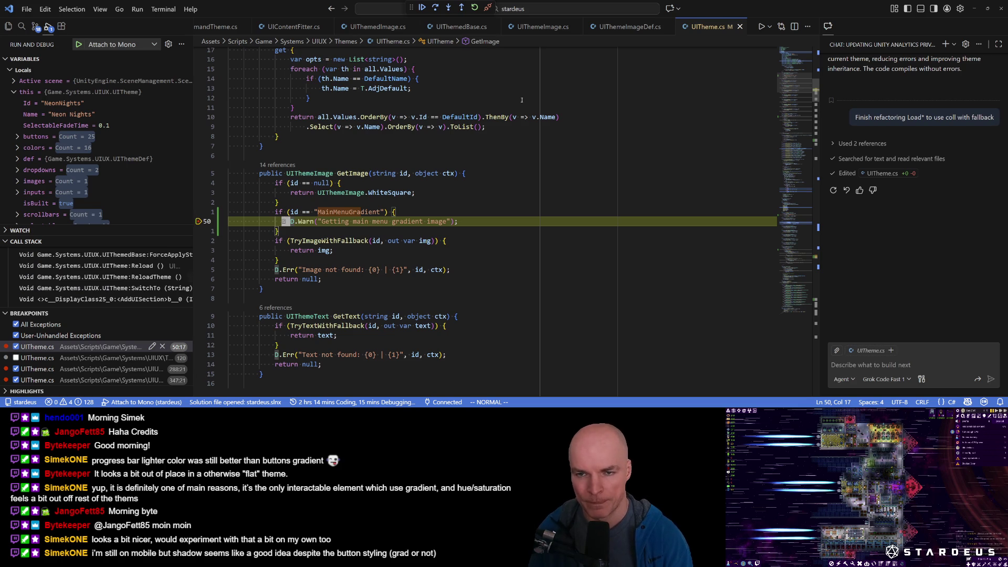
Step: Expand this > images to see Neon Nights' single image, then step into TryImageWithFallback and TryWithFallback
{"action": "double_click", "coordinate": [31, 92]}
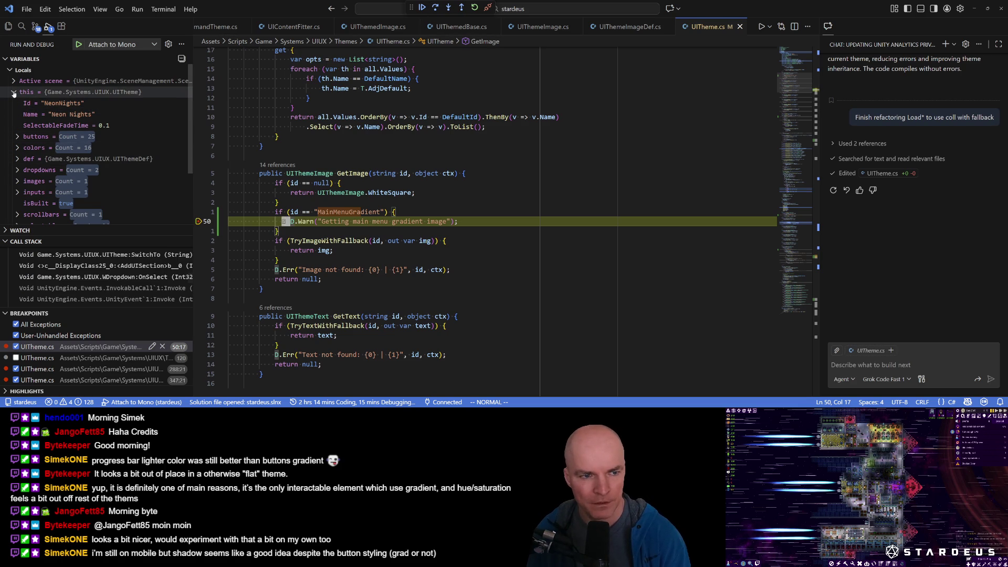
{"action": "left_click", "coordinate": [18, 182]}
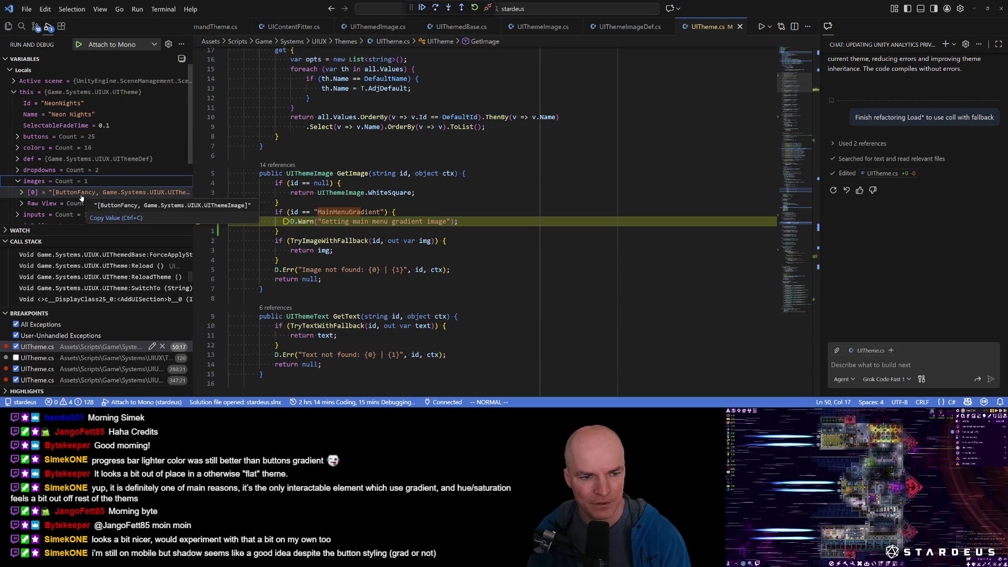
{"action": "scroll", "coordinate": [68, 190], "scroll_direction": "down", "scroll_amount": 1}
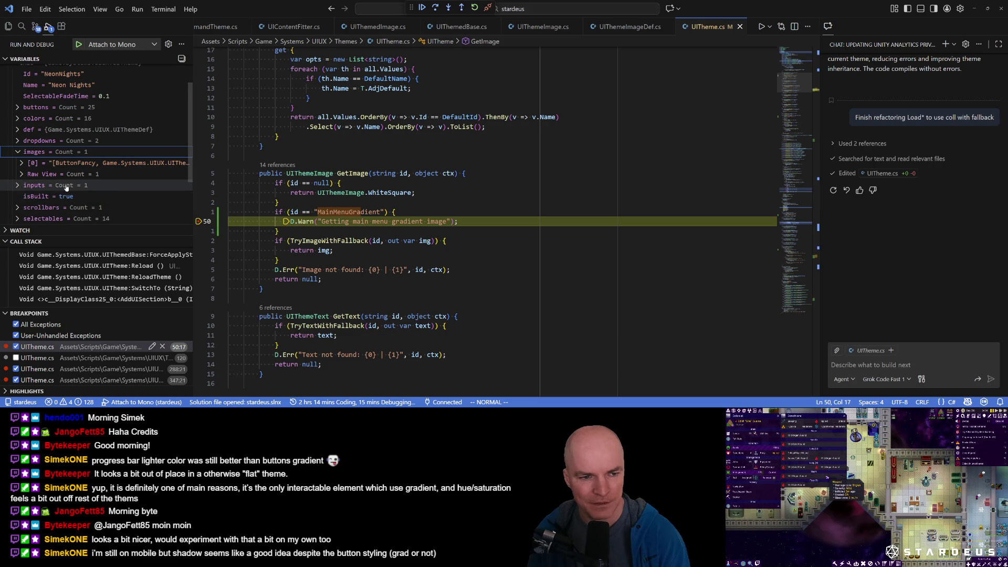
{"action": "left_click", "coordinate": [435, 9]}
{"action": "left_click", "coordinate": [436, 9]}
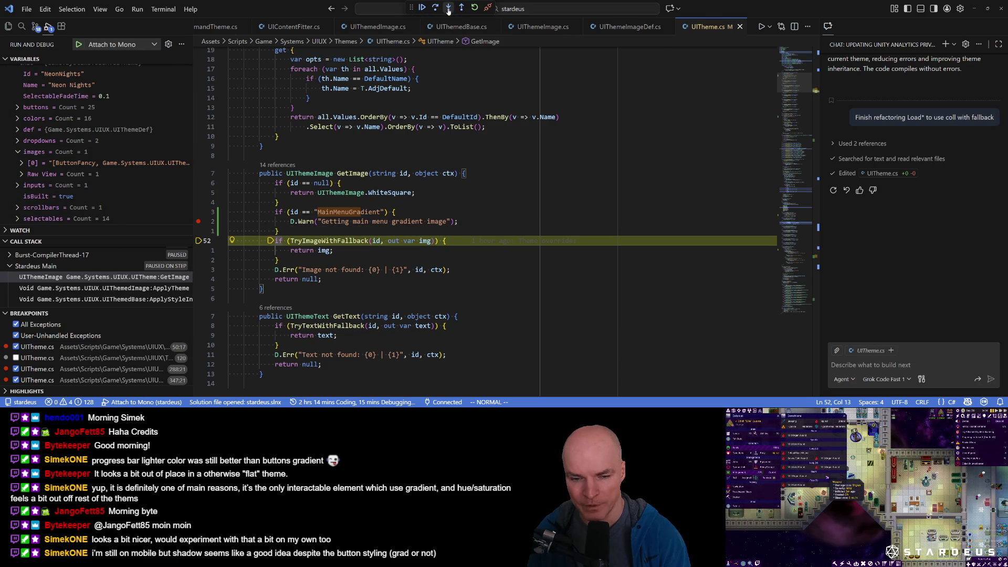
{"action": "left_click", "coordinate": [448, 9]}
{"action": "left_click", "coordinate": [436, 8]}
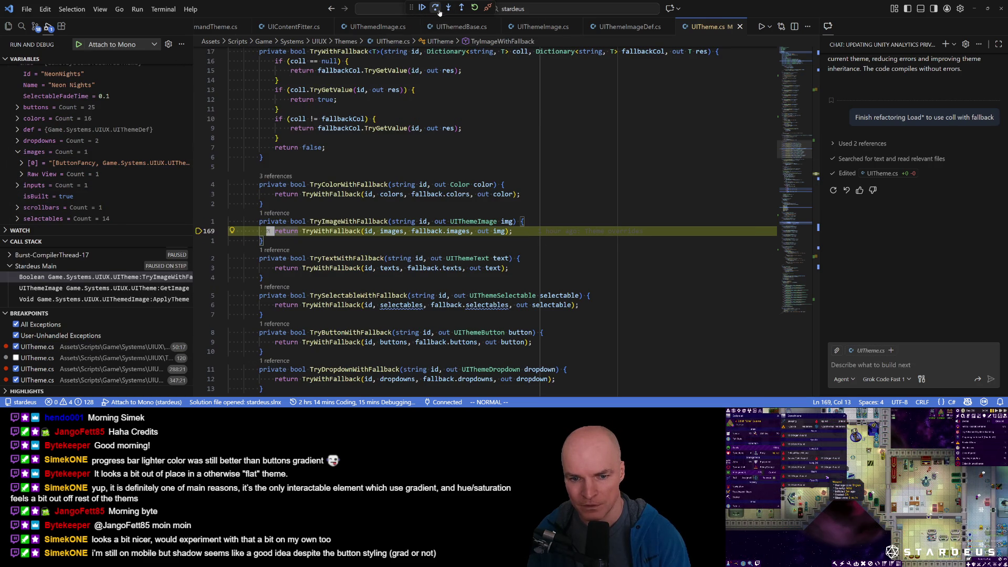
{"action": "left_click", "coordinate": [449, 9]}
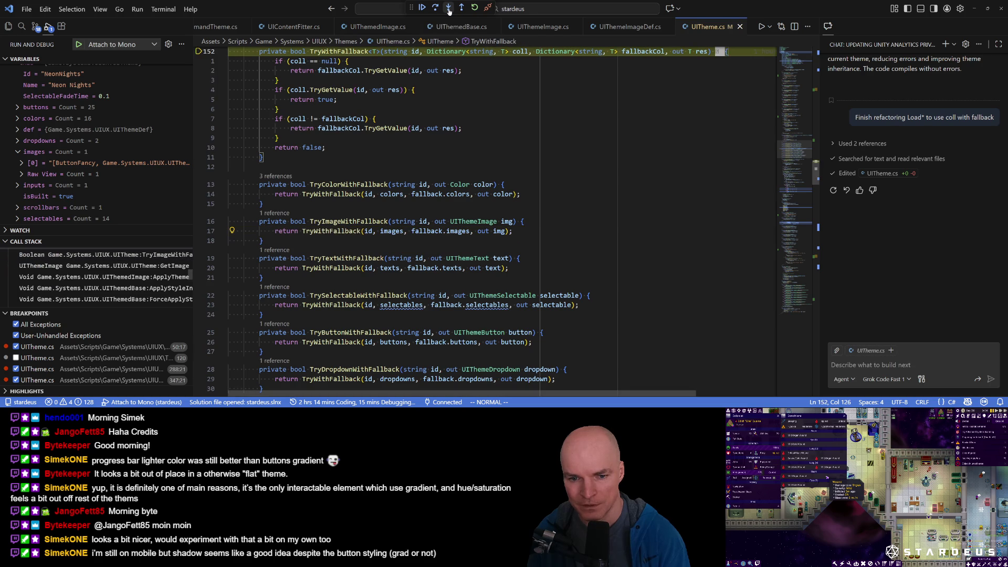
Step: Step through TryWithFallback's fallback lookup, return to GetImage, check img, and stop debugging
{"action": "left_click", "coordinate": [435, 8]}
{"action": "left_click", "coordinate": [434, 8]}
{"action": "left_click", "coordinate": [434, 8]}
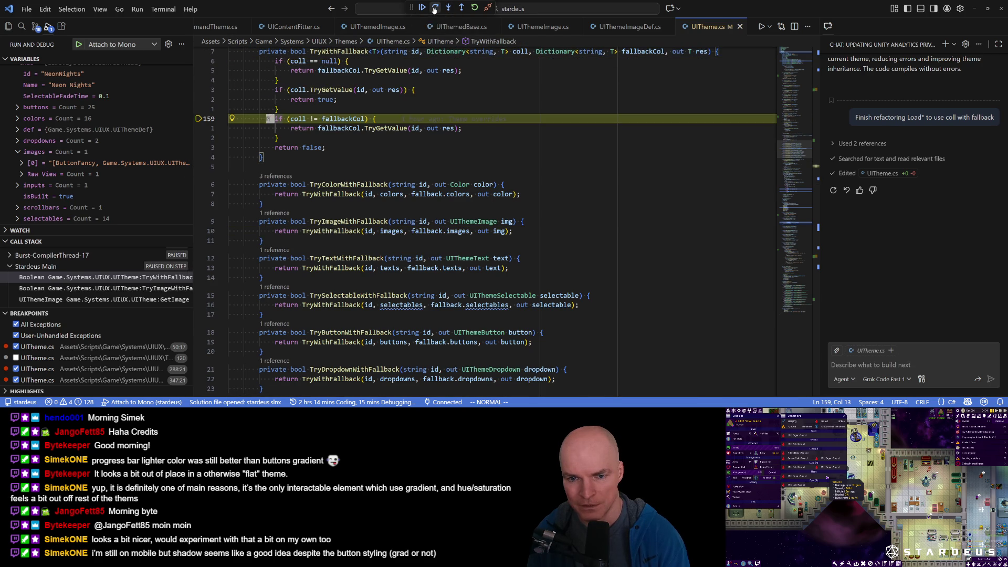
{"action": "left_click", "coordinate": [435, 9]}
{"action": "left_click", "coordinate": [448, 8]}
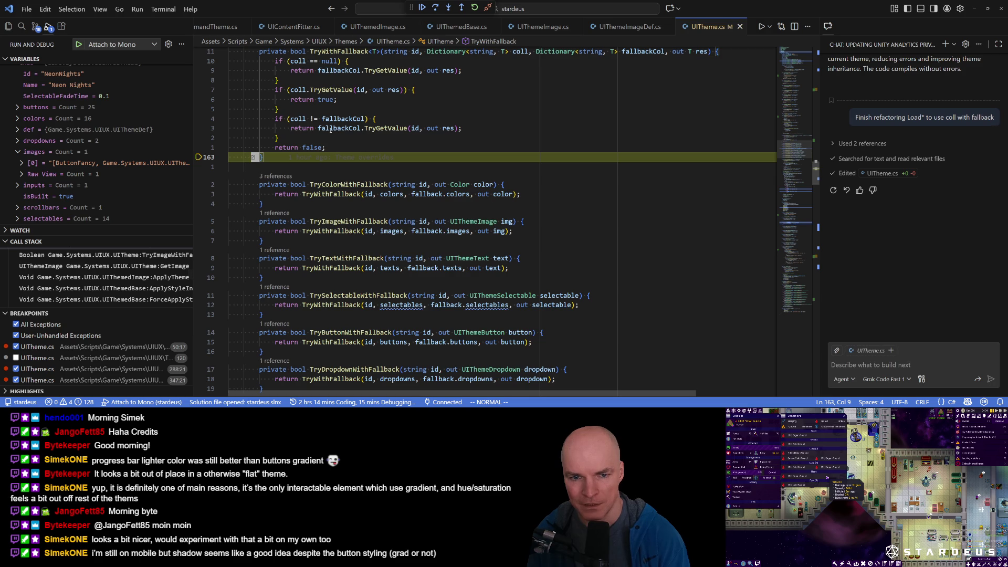
{"action": "scroll", "coordinate": [356, 147], "scroll_direction": "up", "scroll_amount": 2}
{"action": "left_click", "coordinate": [461, 8]}
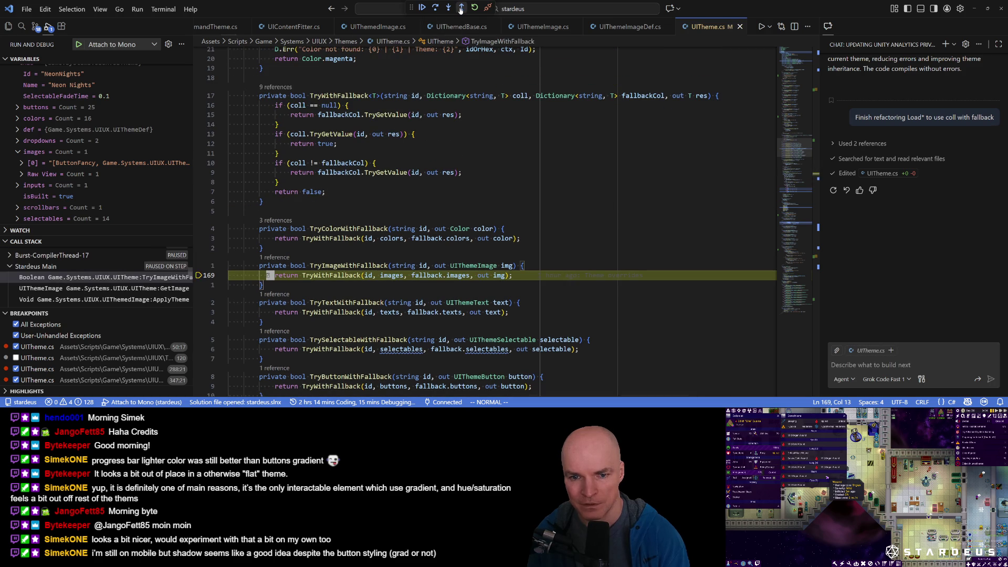
{"action": "left_click", "coordinate": [461, 8]}
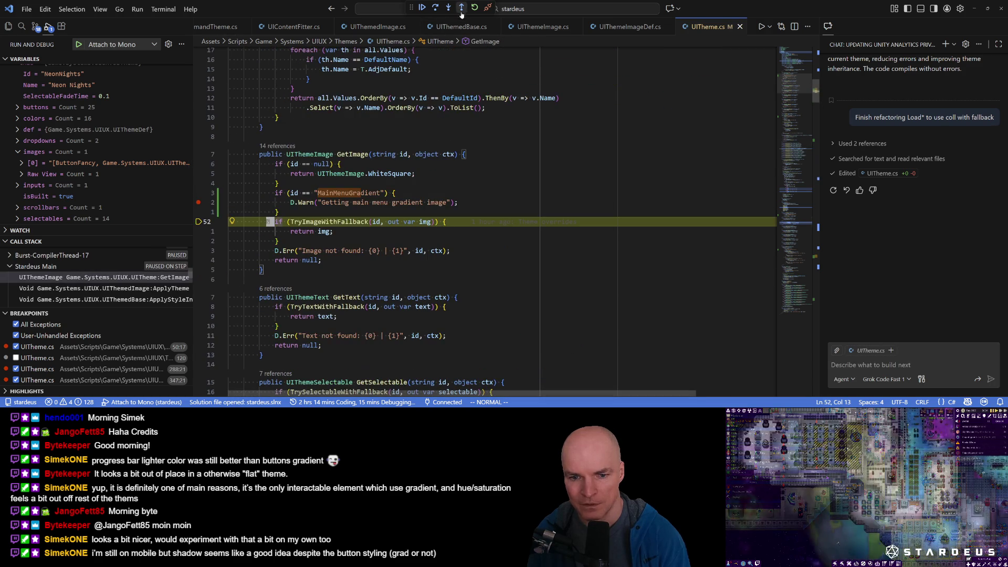
{"action": "mouse_move", "coordinate": [424, 223]}
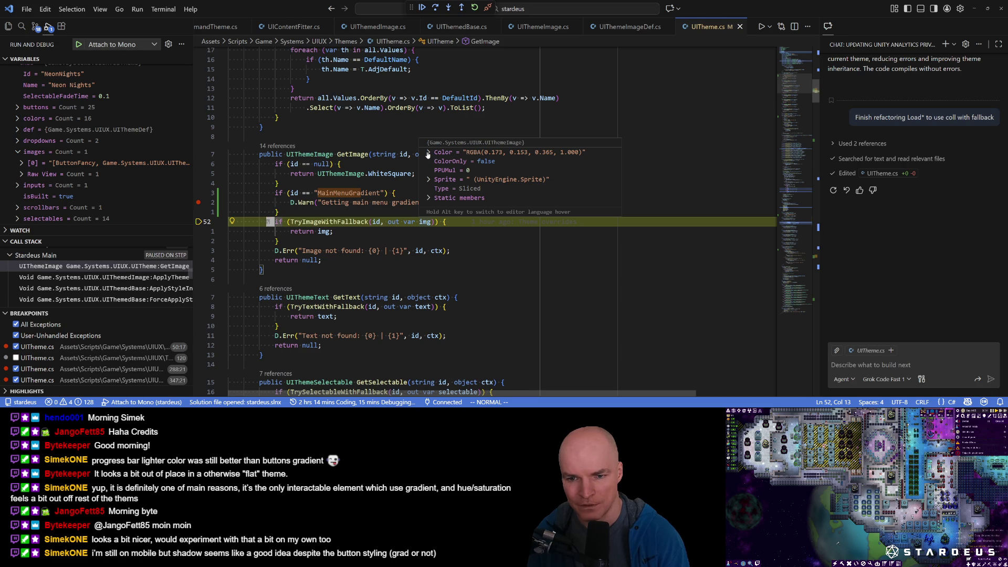
{"action": "left_click", "coordinate": [489, 8]}
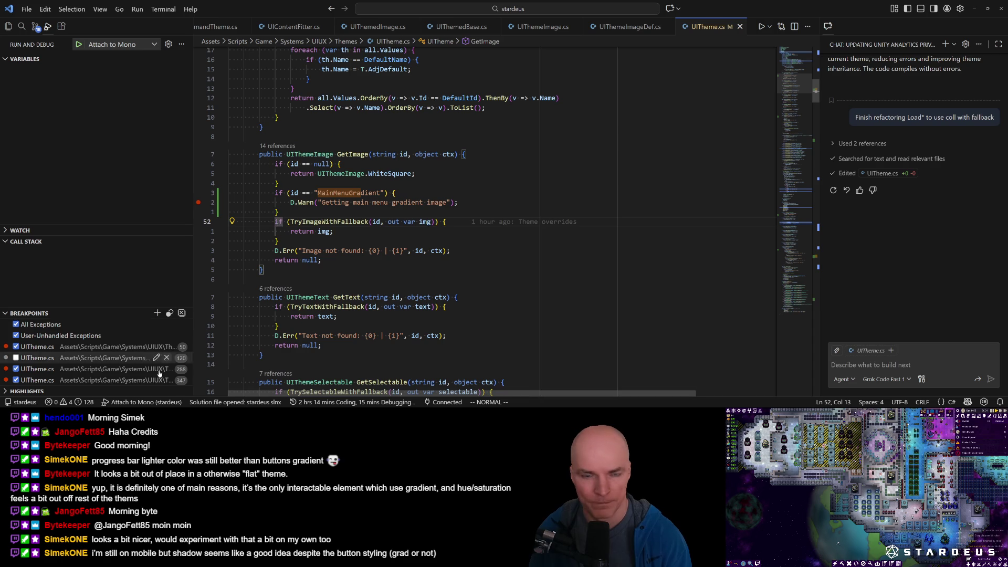
Step: Check the Unity editor, then browse recent files (Credits.txt, Default.json, UITheme.cs) without switching
{"action": "key", "text": "alt+Tab"}
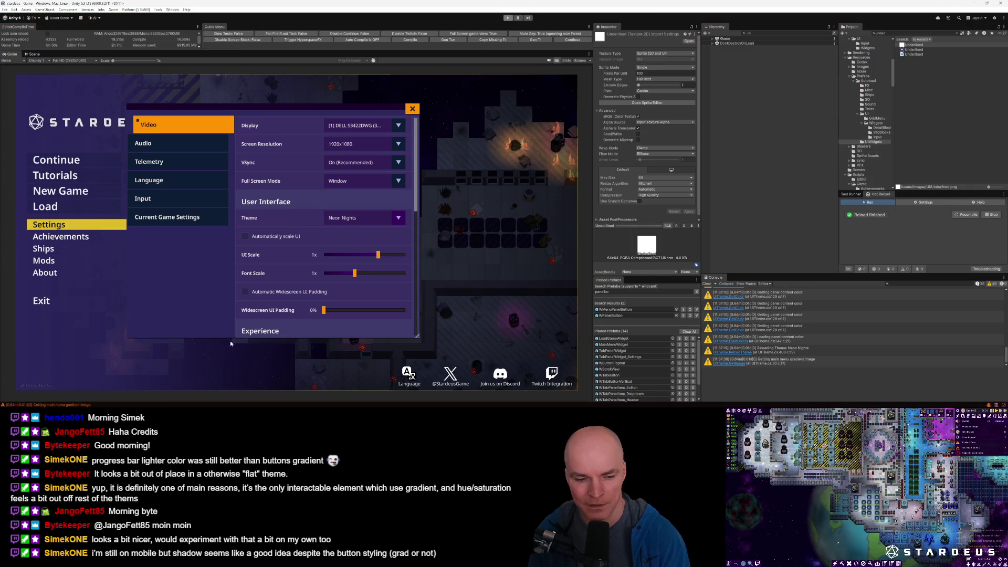
{"action": "key", "text": "alt+Tab"}
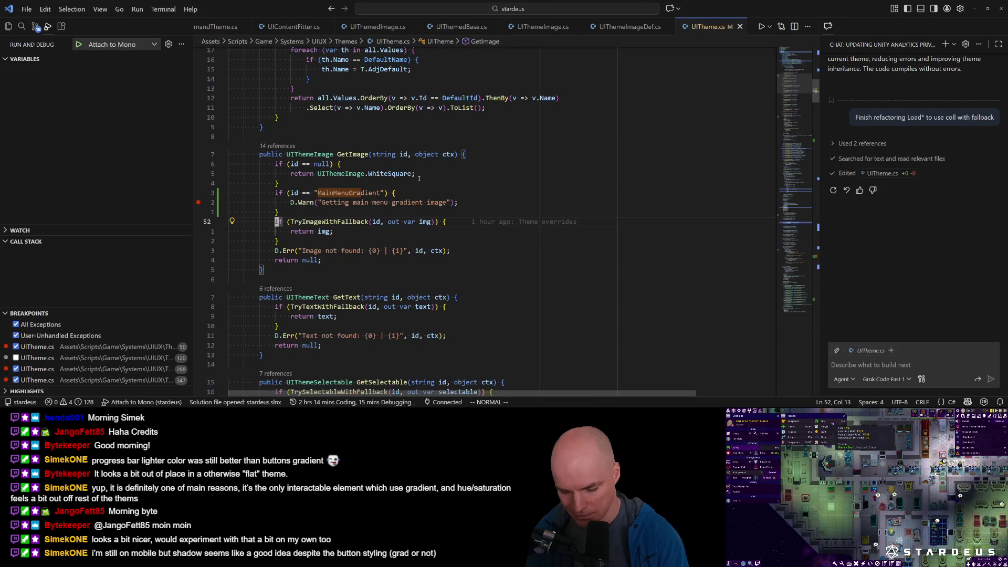
{"action": "key", "text": "ctrl+p"}
{"action": "key", "text": "Down"}
{"action": "key", "text": "Down"}
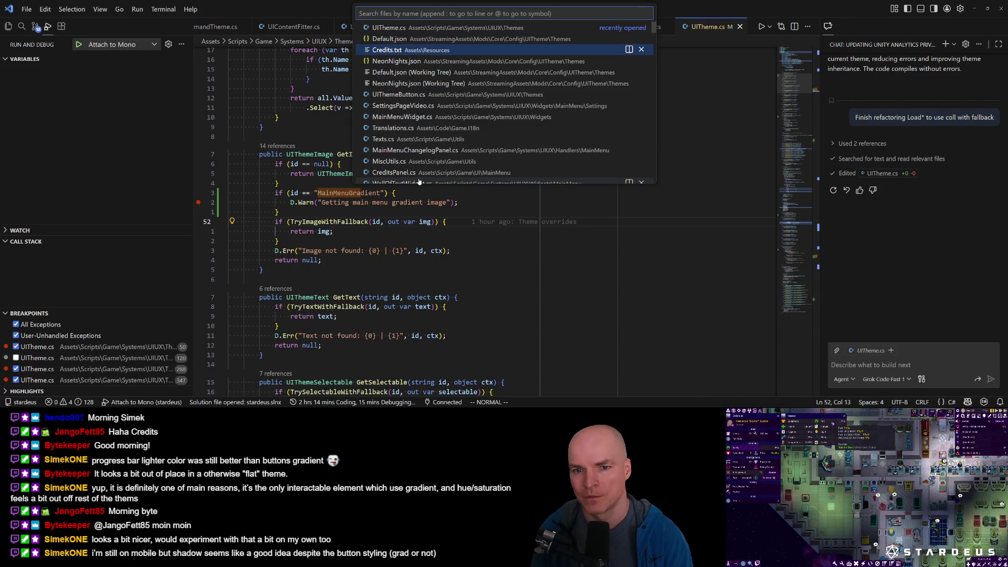
{"action": "key", "text": "Up"}
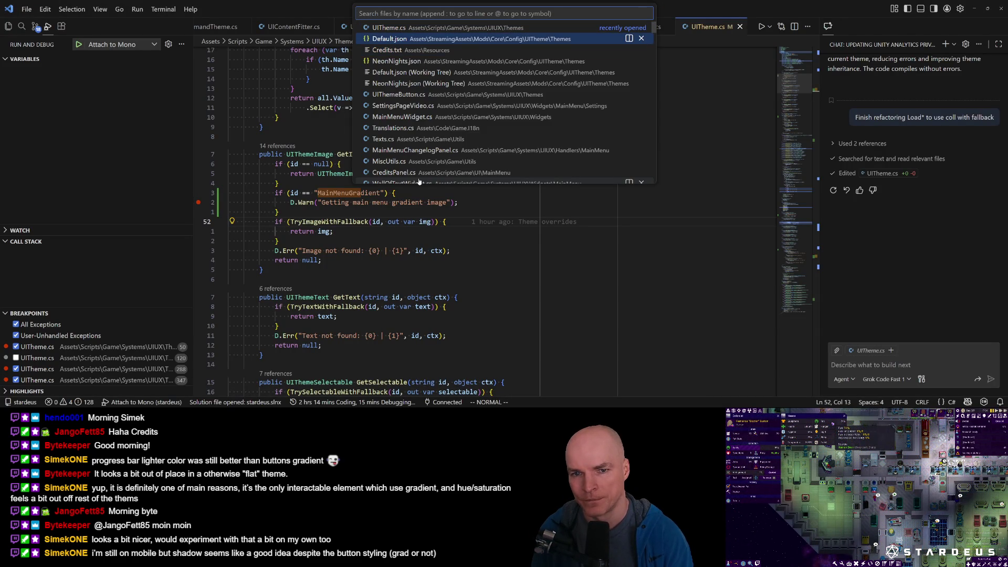
{"action": "key", "text": "Up"}
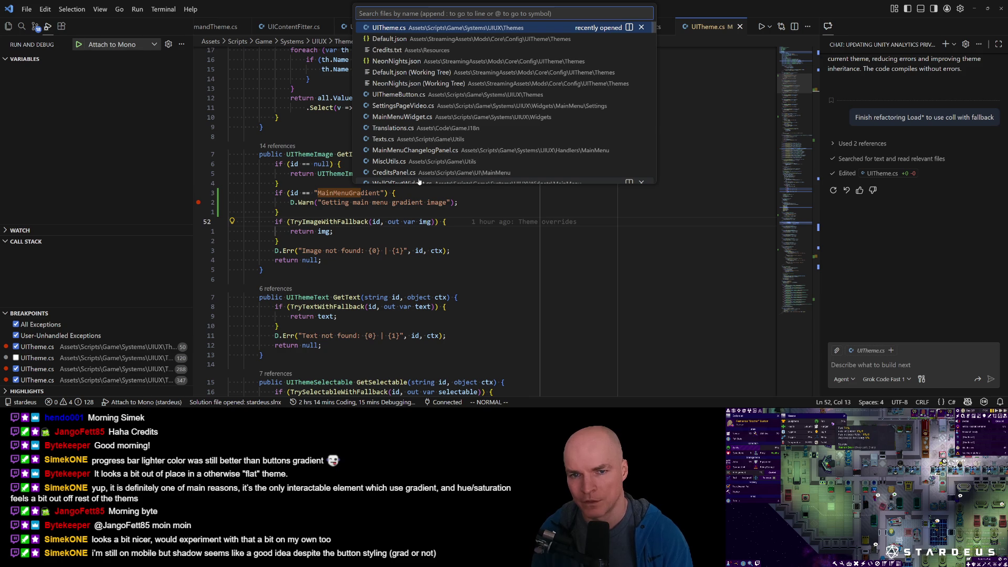
{"action": "key", "text": "Escape"}
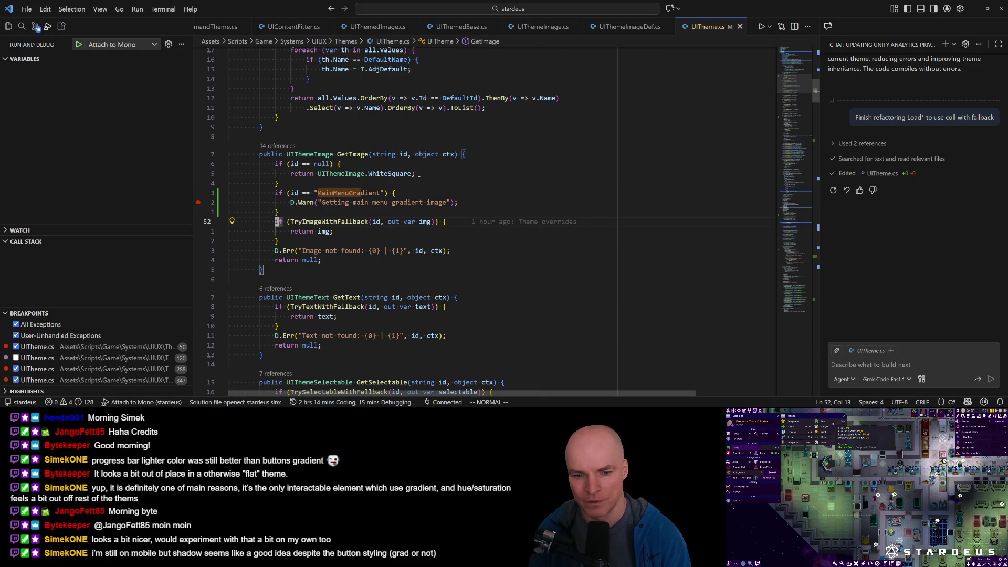
Step: Go to the LoadImages method in UITheme.cs via symbol search for 'loadim'
{"action": "key", "text": "ctrl+shift+o"}
{"action": "type", "text": "loadim"}
{"action": "key", "text": "Return"}
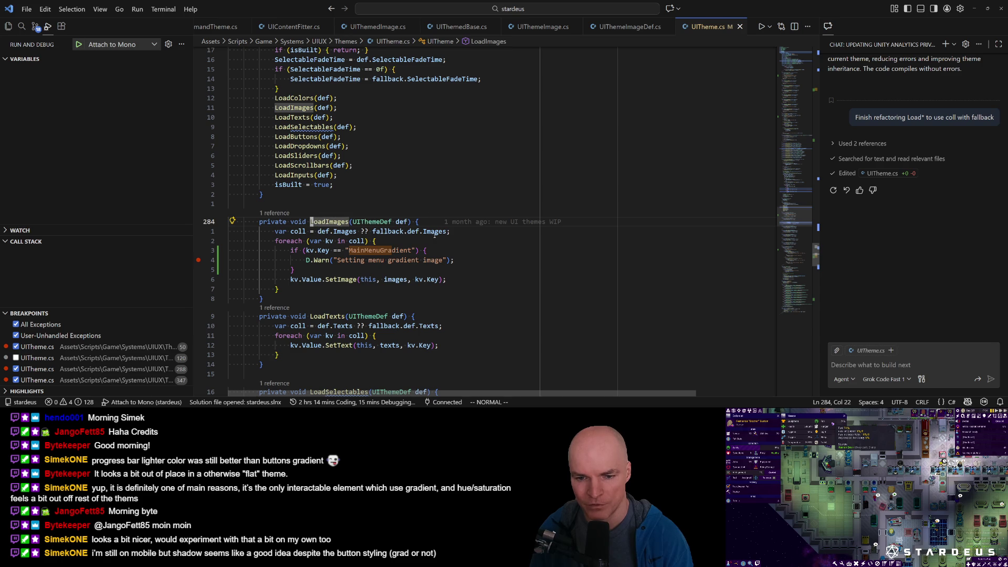
Step: Below the image-loading loop, start an 'if (this != fallback) {' block
{"action": "left_click_drag", "start_coordinate": [449, 231], "coordinate": [373, 231]}
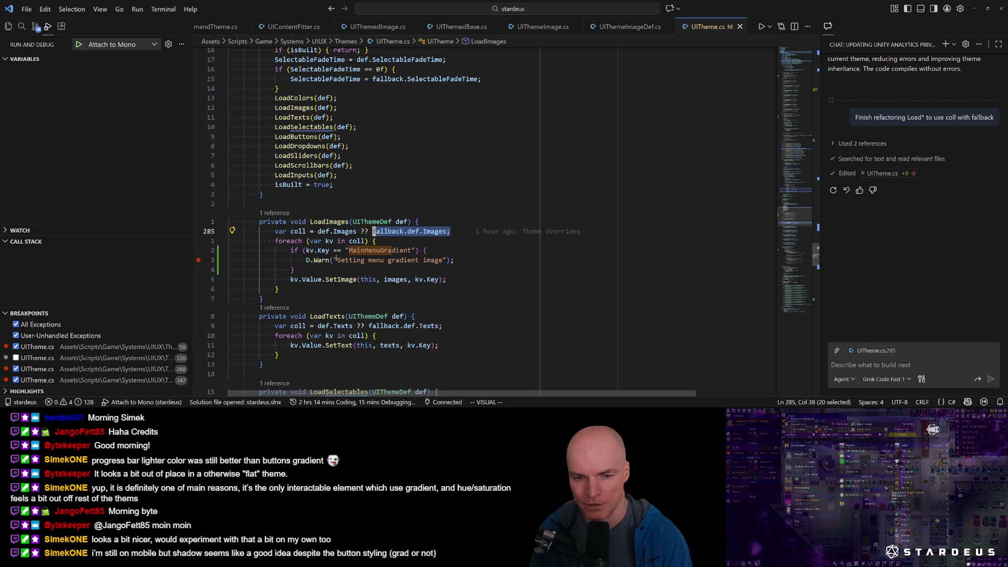
{"action": "left_click_drag", "start_coordinate": [318, 232], "coordinate": [355, 232]}
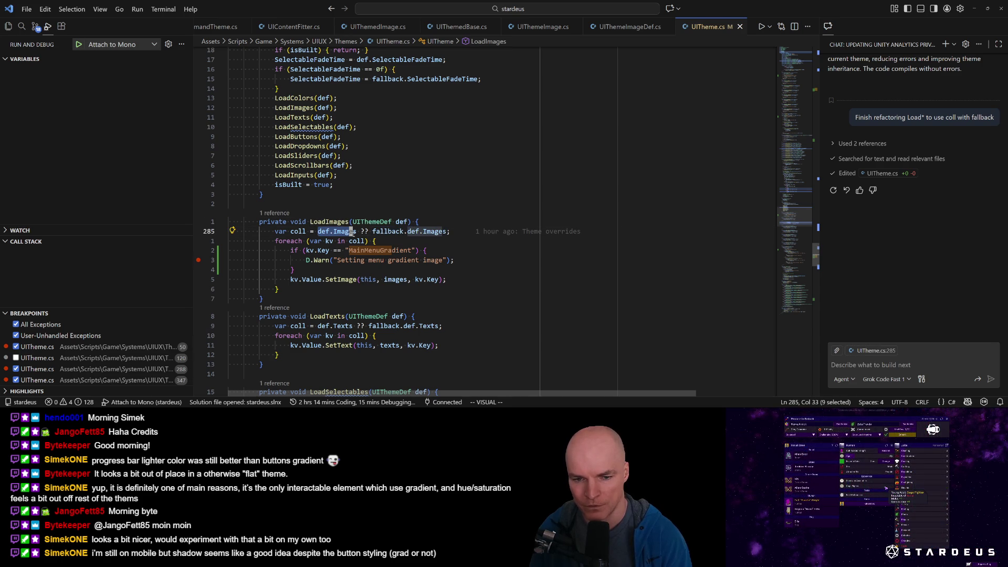
{"action": "left_click", "coordinate": [309, 290]}
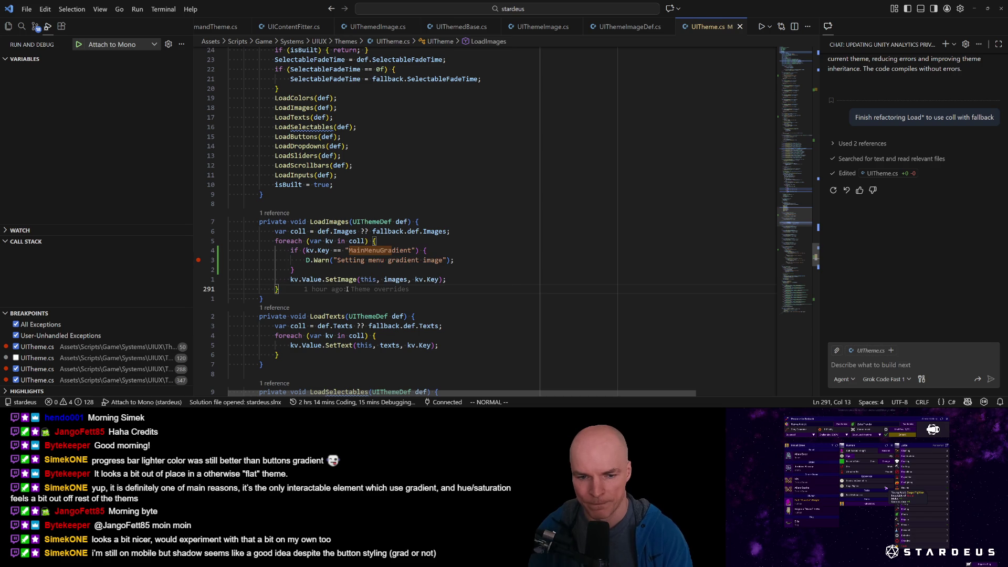
{"action": "type", "text": "o"}
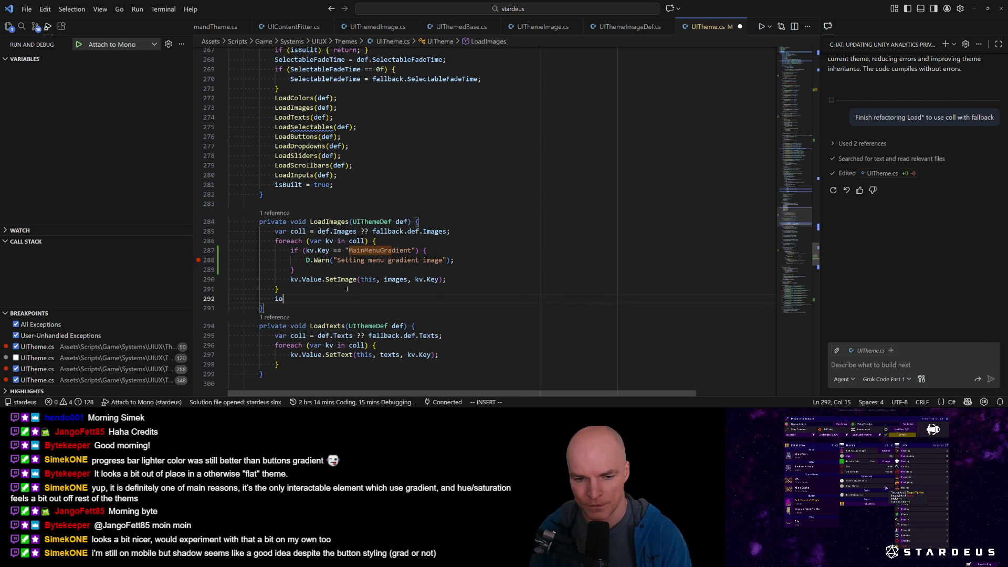
{"action": "type", "text": "if ("}
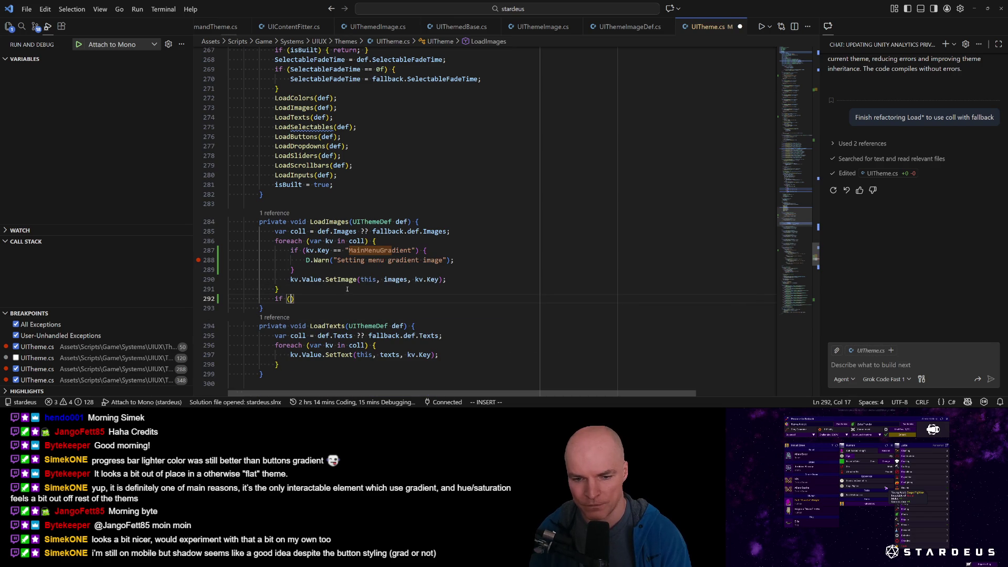
{"action": "type", "text": "this != "}
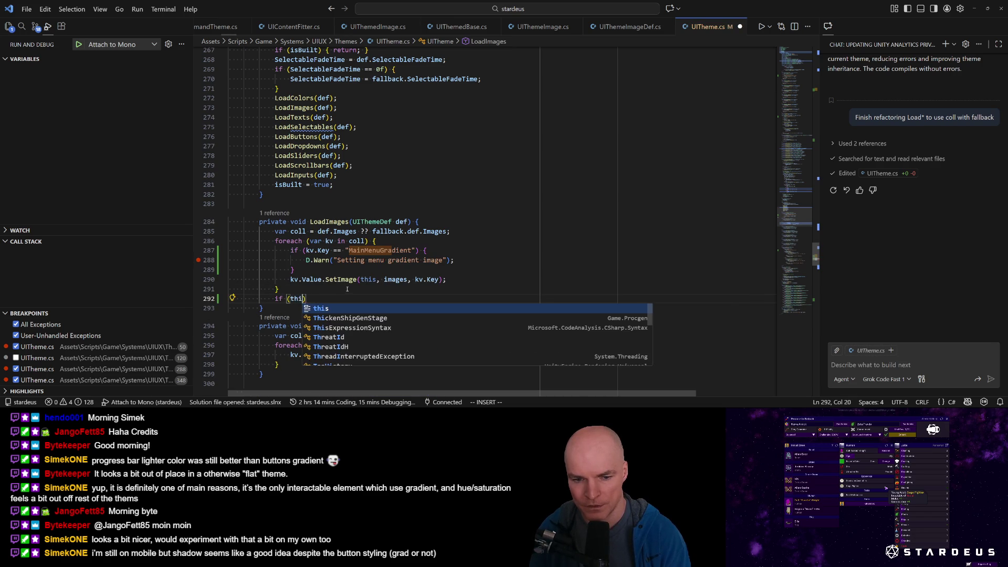
{"action": "type", "text": "fallback"}
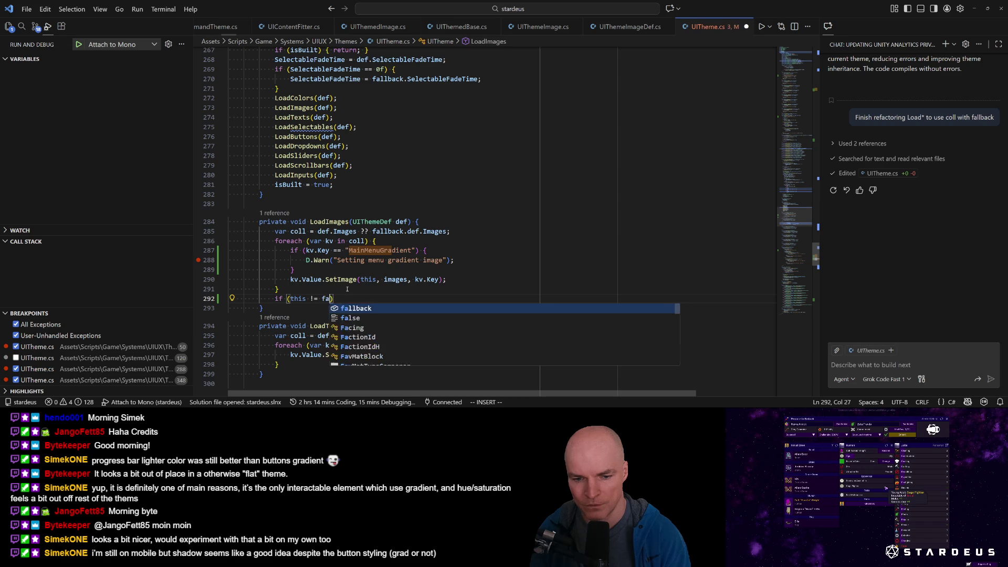
{"action": "type", "text": ") {"}
{"action": "key", "text": "Return"}
Step: Comment the block: add all images from fallback that were skipped in the original, otherwise colors..
{"action": "type", "text": "// add all images fr"}
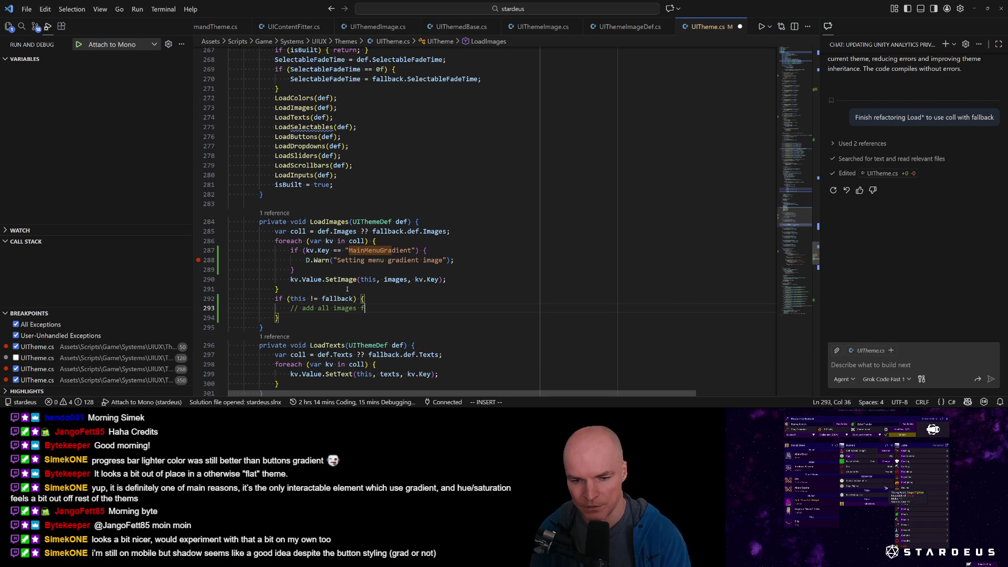
{"action": "type", "text": "om fallba"}
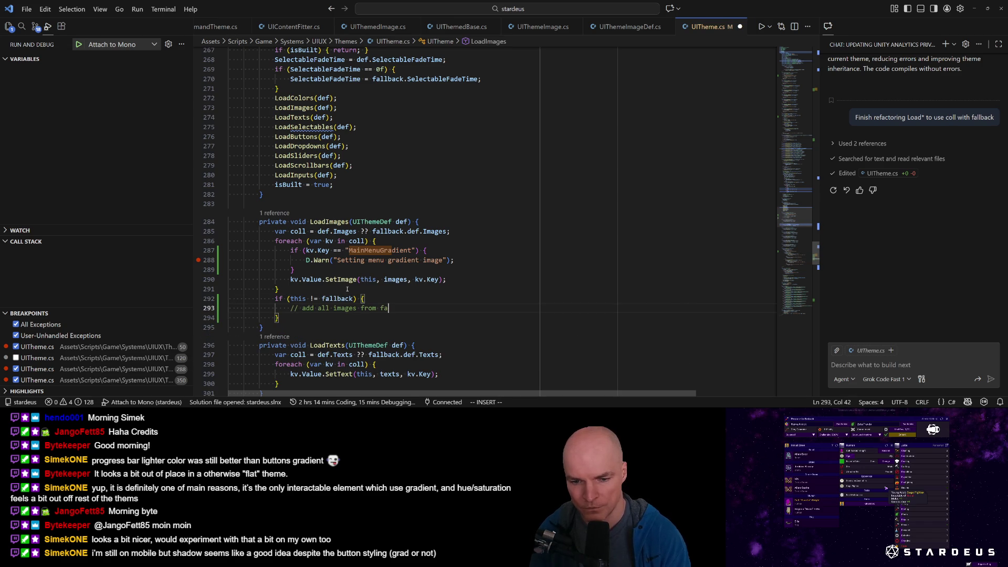
{"action": "type", "text": "ck that were skipped in the or"}
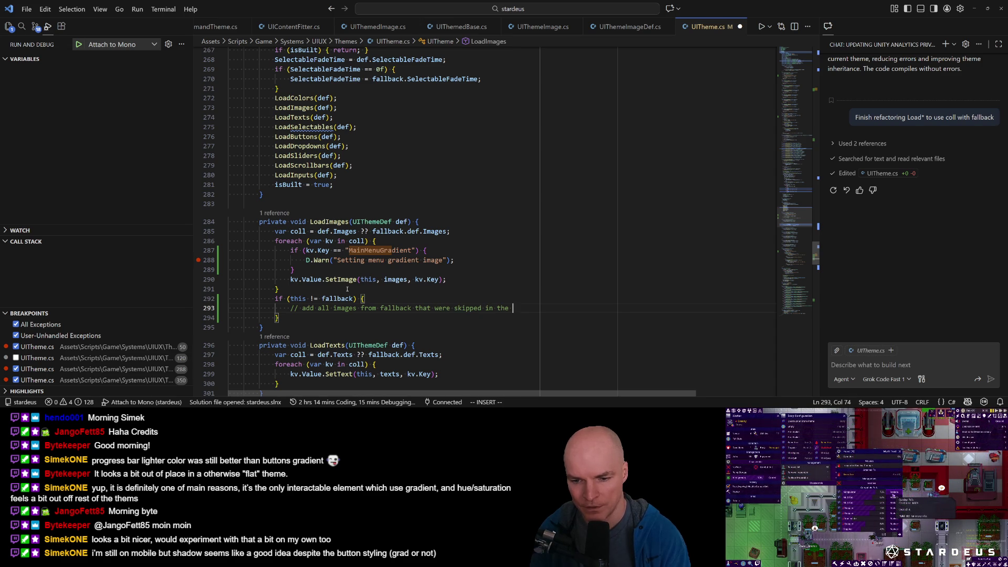
{"action": "type", "text": "iginal,"}
{"action": "key", "text": "Return"}
{"action": "type", "text": "/ otherwise colors will be"}
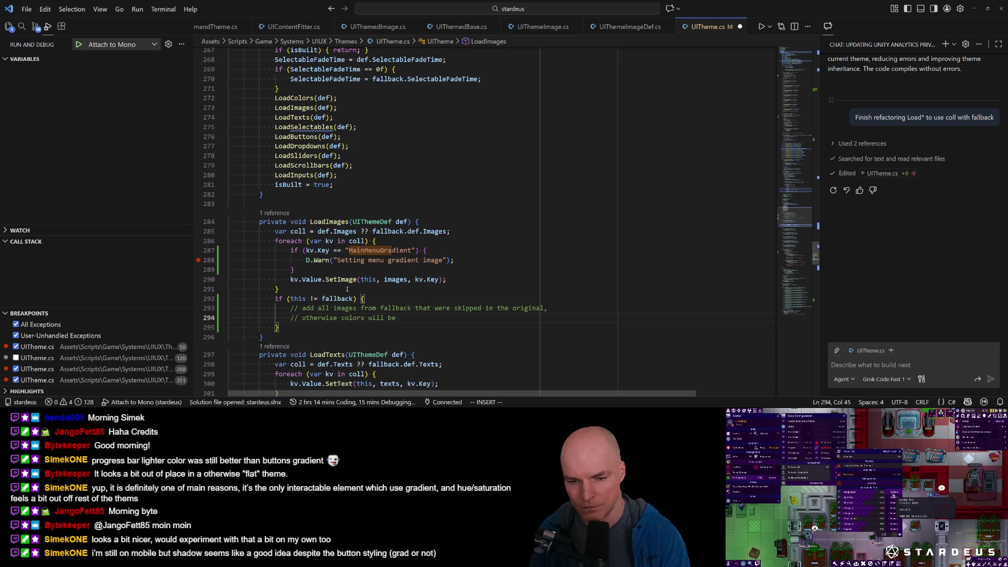
{"action": "type", "text": "ring"}
{"action": "type", "text": "nal"}
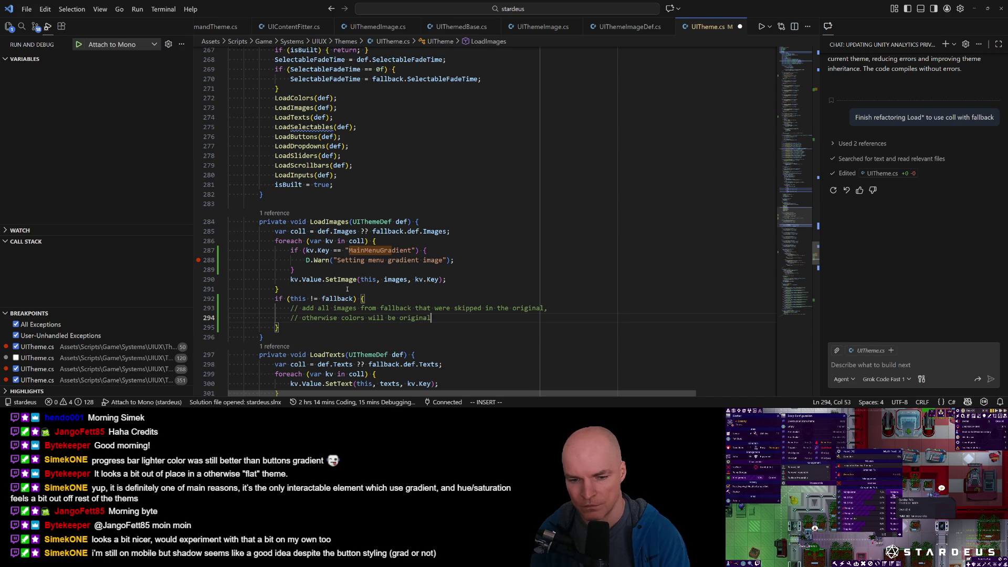
{"action": "key", "text": "ctrl+BackSpace"}
{"action": "type", "text": "fallback"}
{"action": "key", "text": "ctrl+BackSpace"}
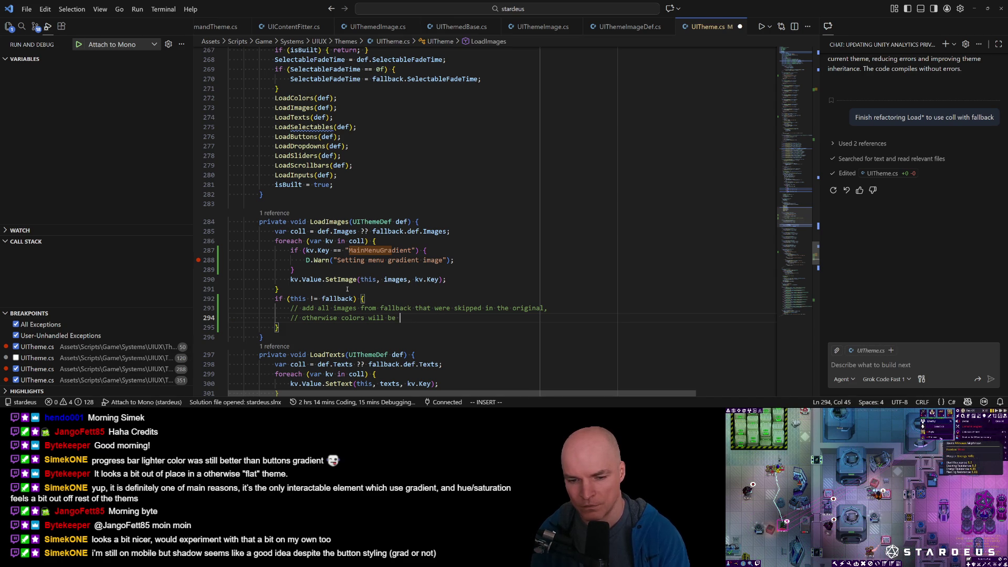
{"action": "type", "text": "not "}
{"action": "type", "text": "den"}
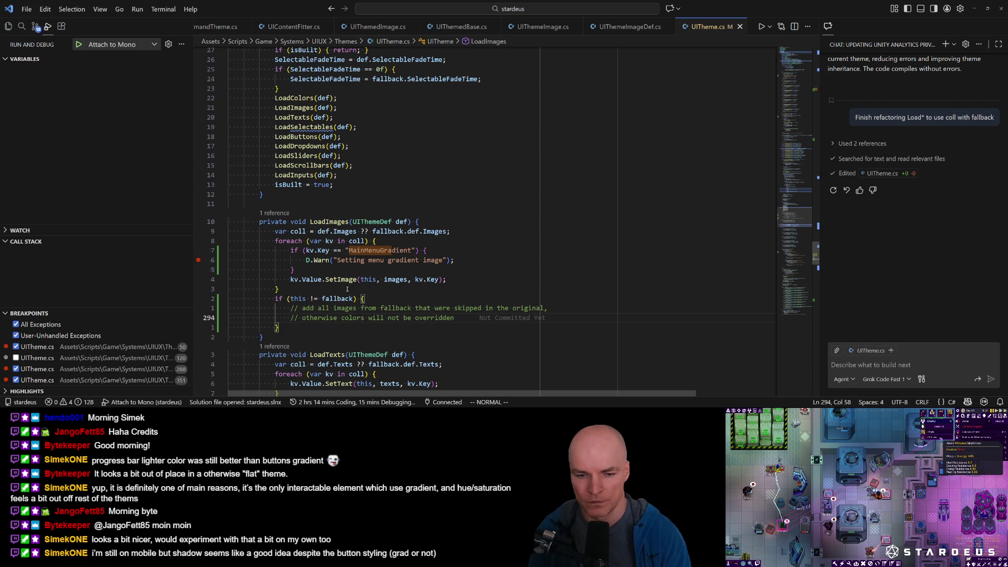
Step: Add a 'foreach (var kv in fallback.def.Images) {' loop inside the fallback block
{"action": "key", "text": "Return"}
{"action": "type", "text": "foreach (var kv "}
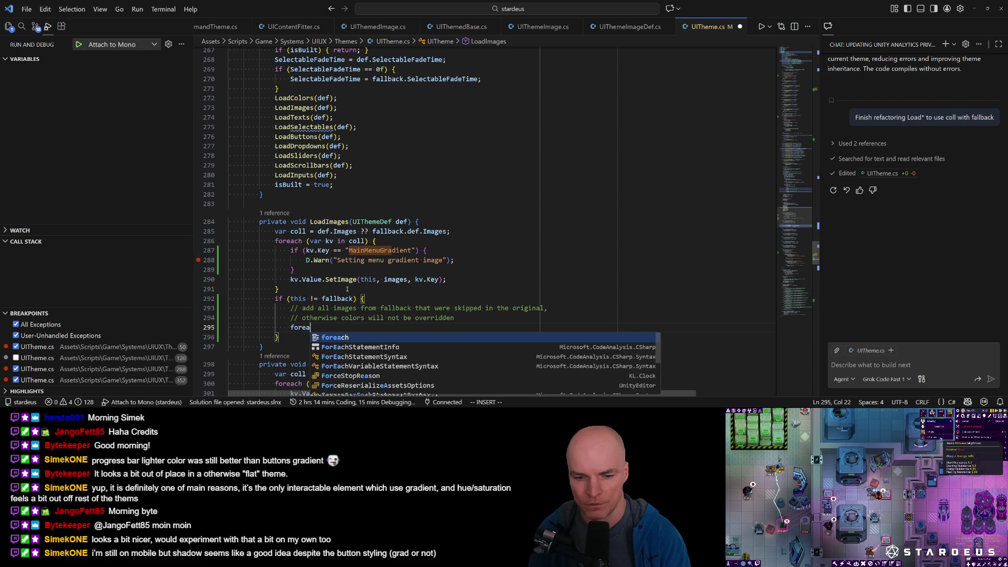
{"action": "type", "text": "in fallb"}
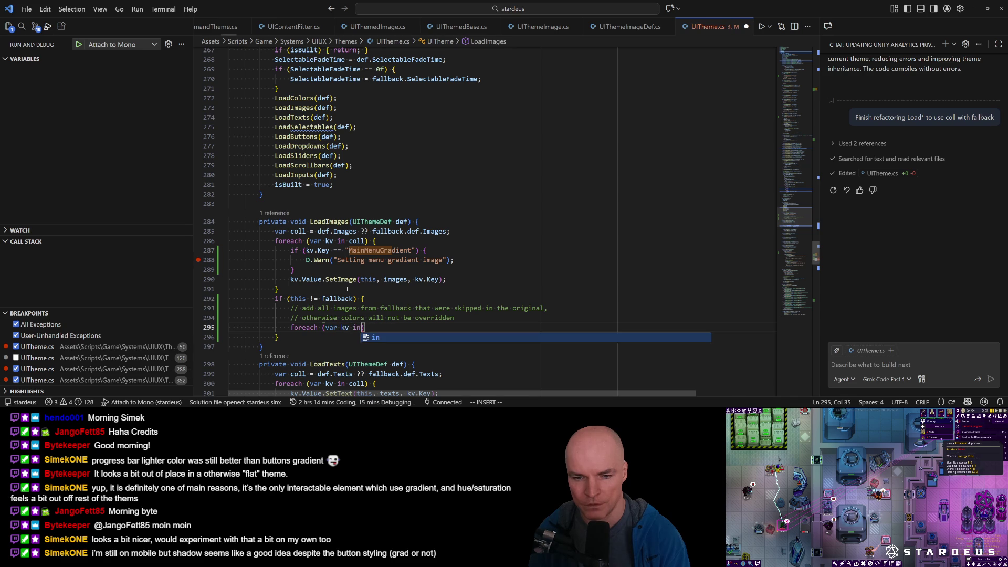
{"action": "key", "text": "Tab"}
{"action": "type", "text": ".def."}
{"action": "type", "text": "Images) {"}
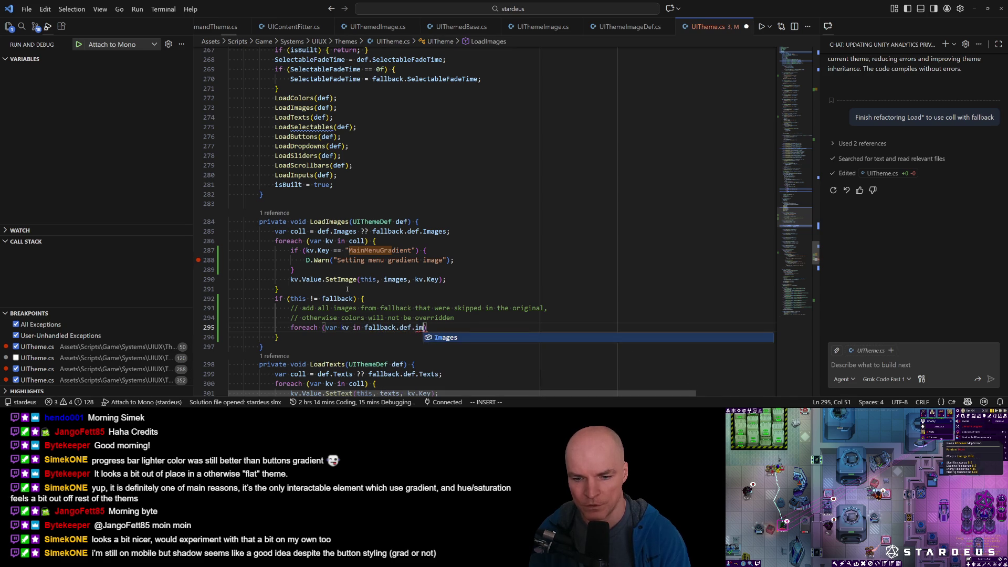
{"action": "key", "text": "Return"}
Step: Inside the loop, add an 'if (!images.ContainsKey(kv.Key)) {' check with an empty body
{"action": "type", "text": "if ("}
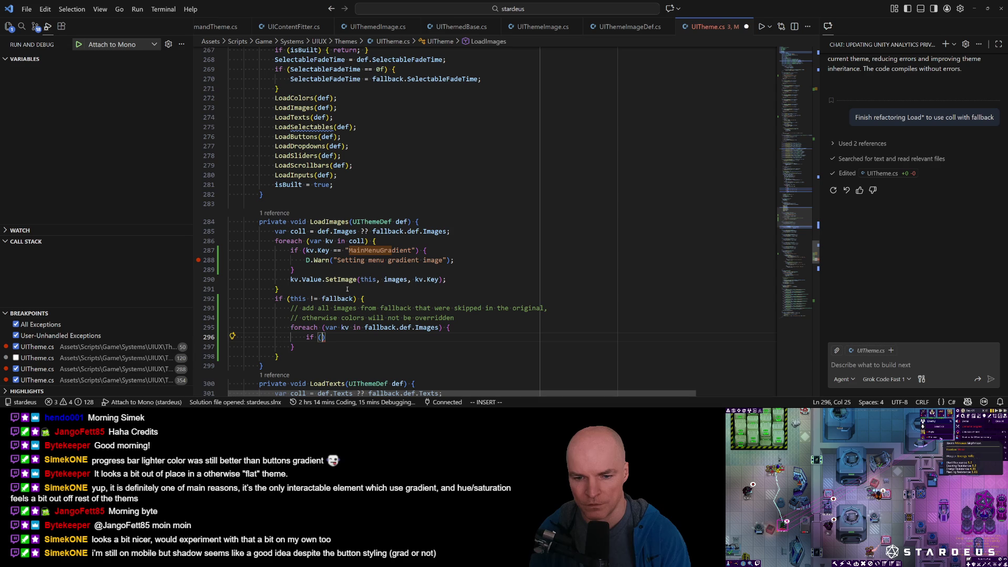
{"action": "type", "text": "images."}
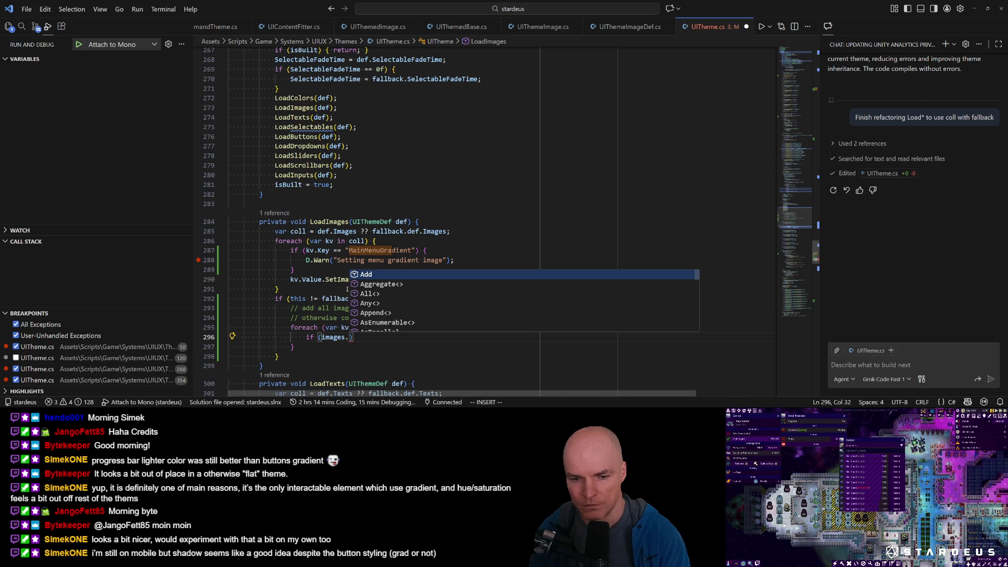
{"action": "key", "text": "Escape"}
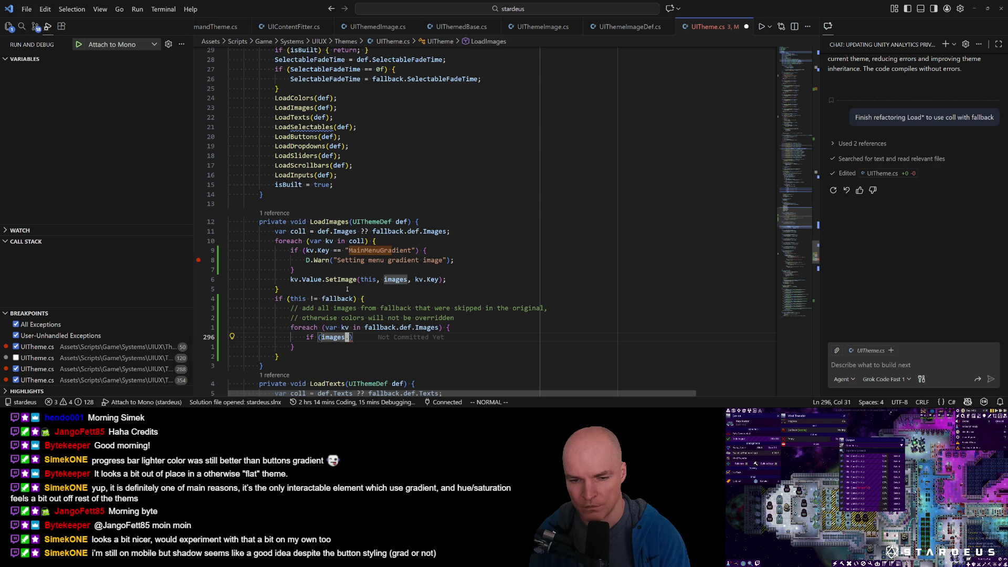
{"action": "type", "text": "ages.ContainsKey"}
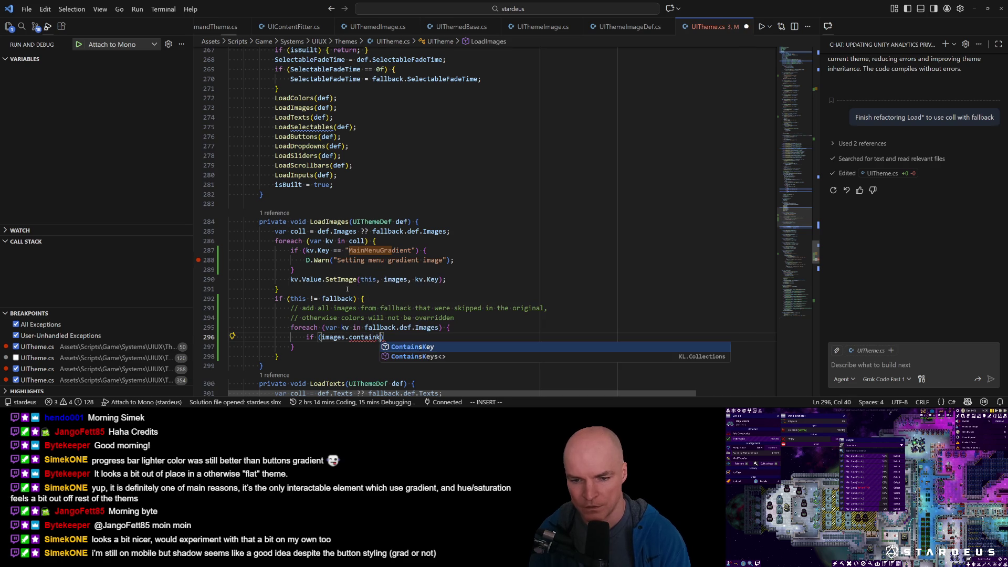
{"action": "type", "text": "(kv."}
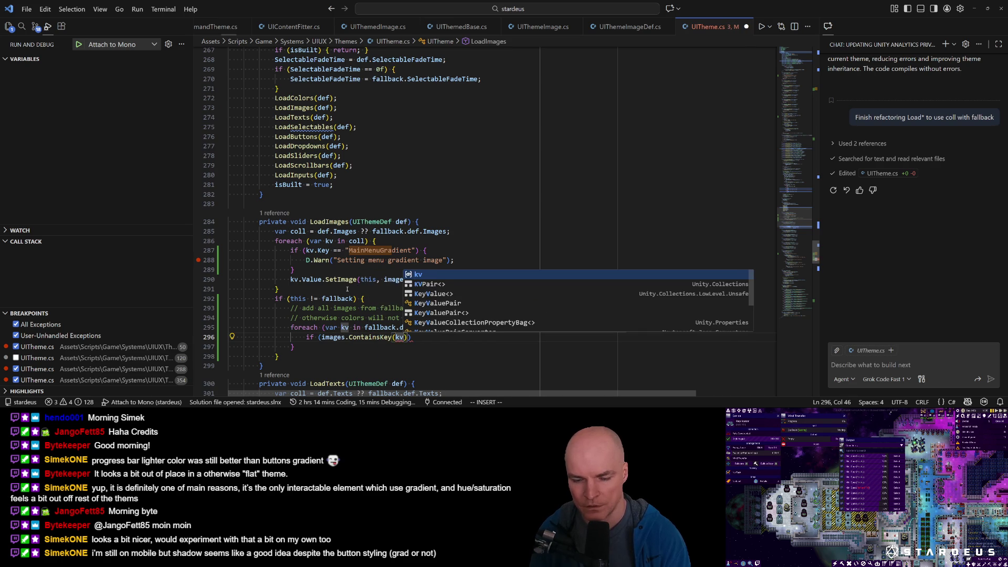
{"action": "type", "text": "Key)) {"}
{"action": "key", "text": "Return"}
{"action": "key", "text": "Escape"}
{"action": "type", "text": "ka!"}
{"action": "key", "text": "Escape"}
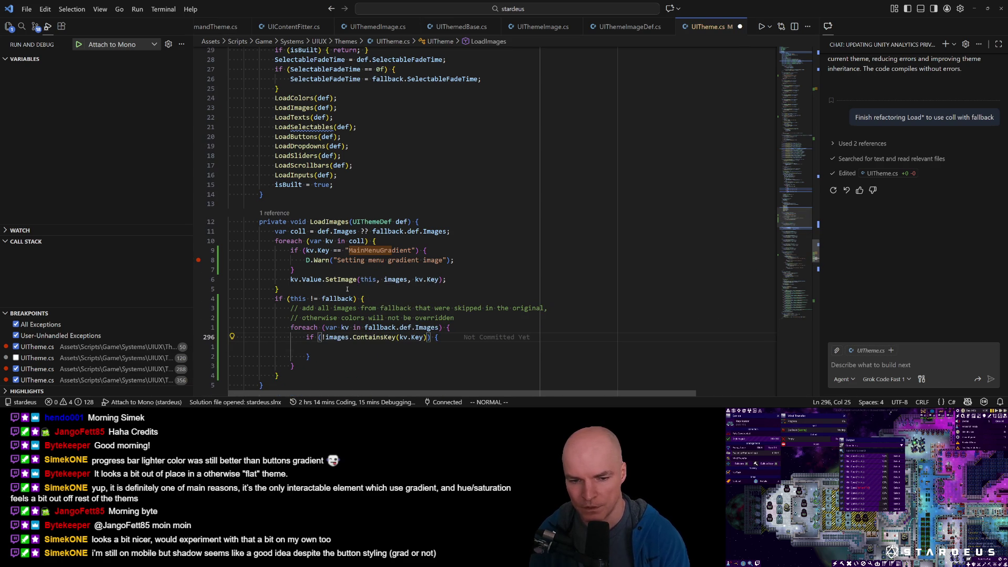
{"action": "key", "text": "o"}
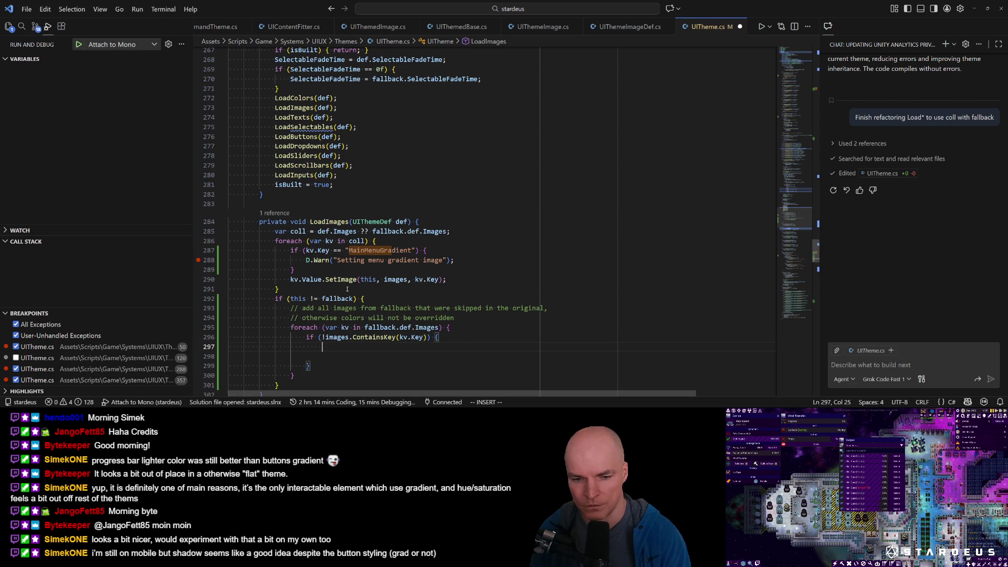
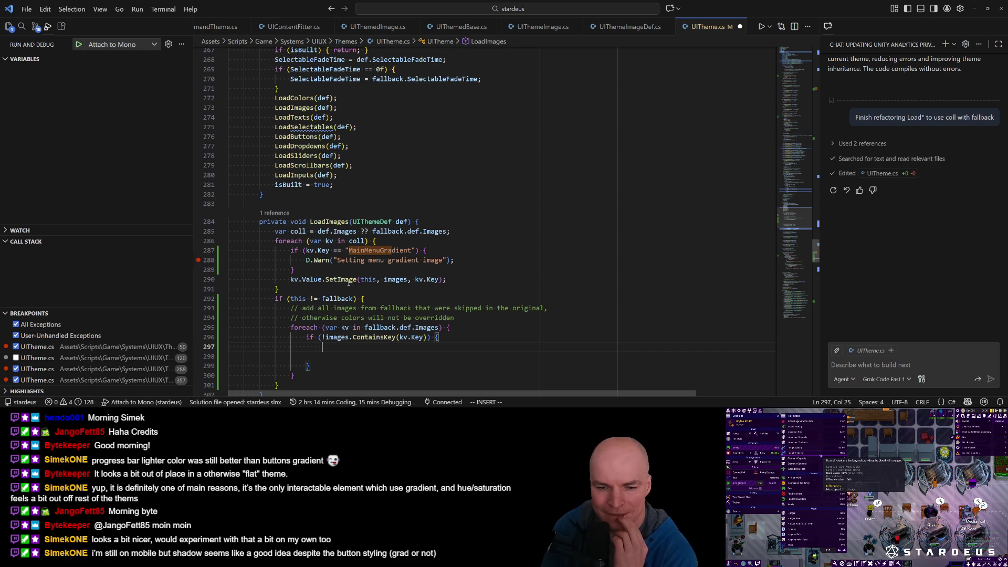
Step: Write kv.Value.SetImage(this, images, kv.Key) in LoadImages' fallback loop using autocomplete
{"action": "mouse_move", "coordinate": [348, 283]}
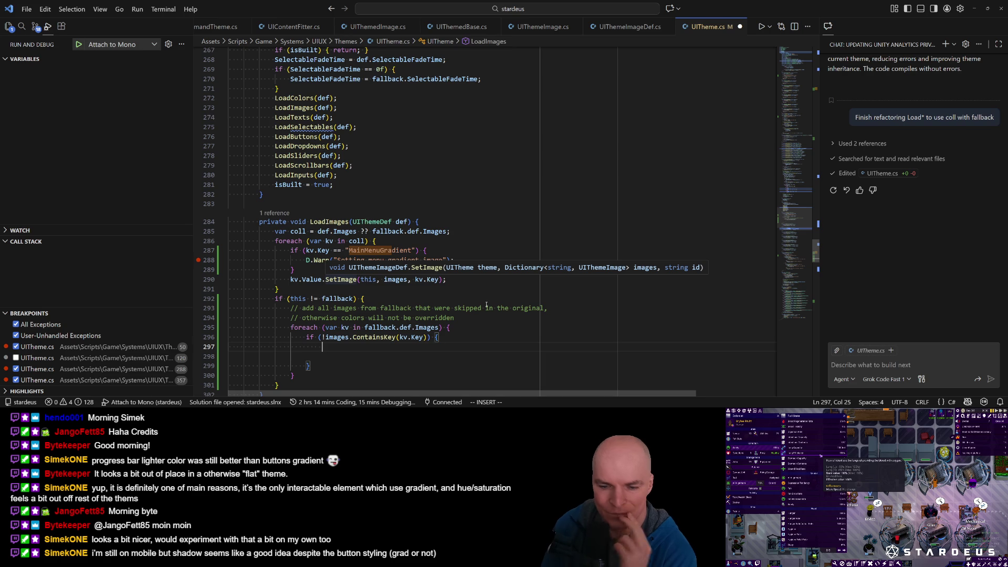
{"action": "type", "text": "kv.Value.s"}
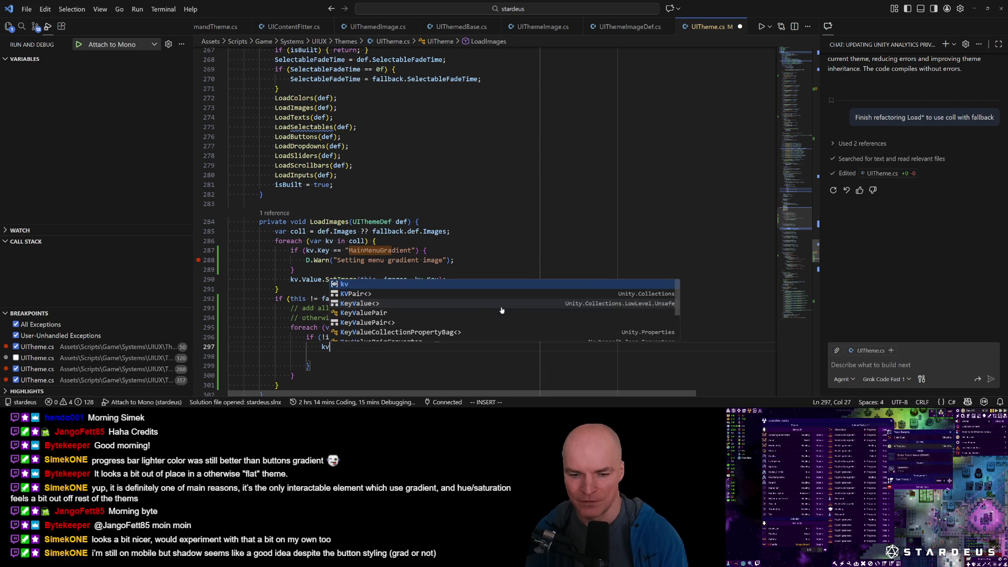
{"action": "type", "text": "etim"}
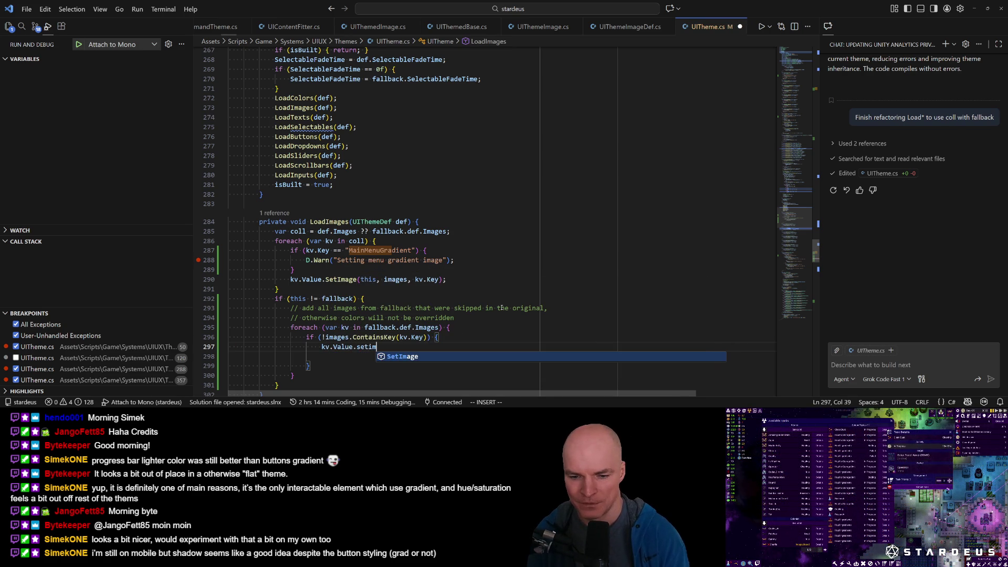
{"action": "key", "text": "Tab"}
{"action": "type", "text": "("}
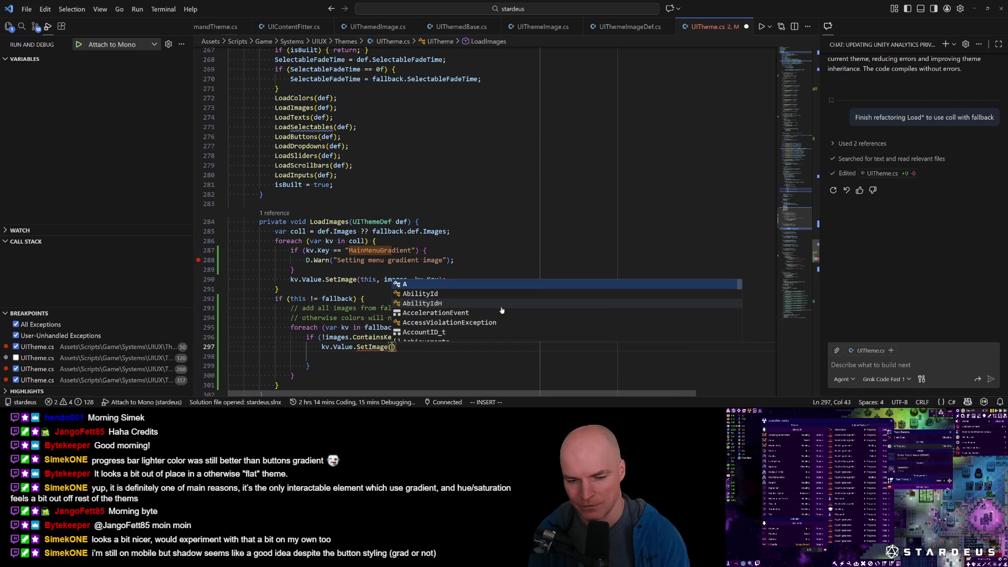
{"action": "key", "text": "Escape"}
{"action": "key", "text": "b"}
{"action": "key", "text": "b"}
{"action": "key", "text": "b"}
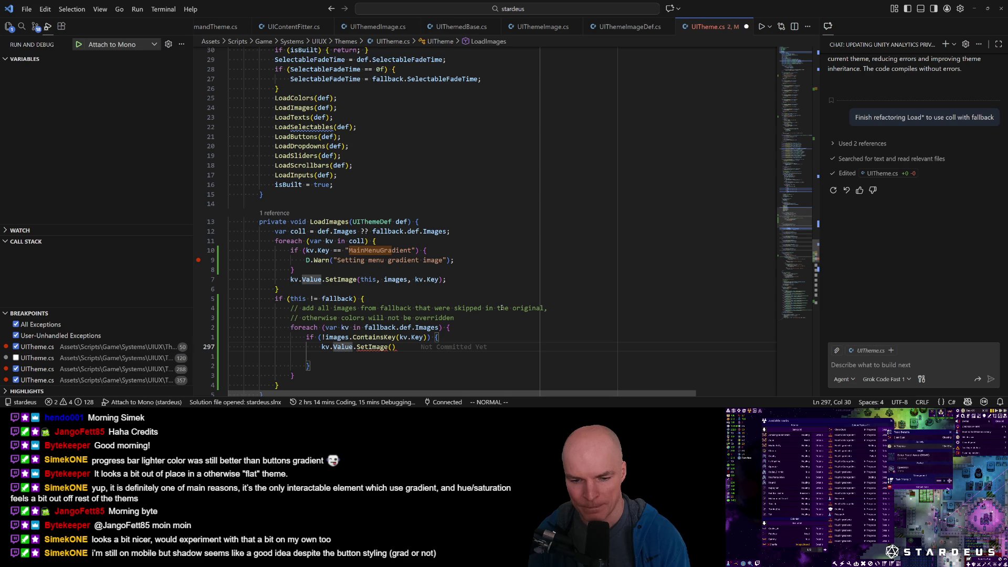
{"action": "type", "text": "ithis, images"}
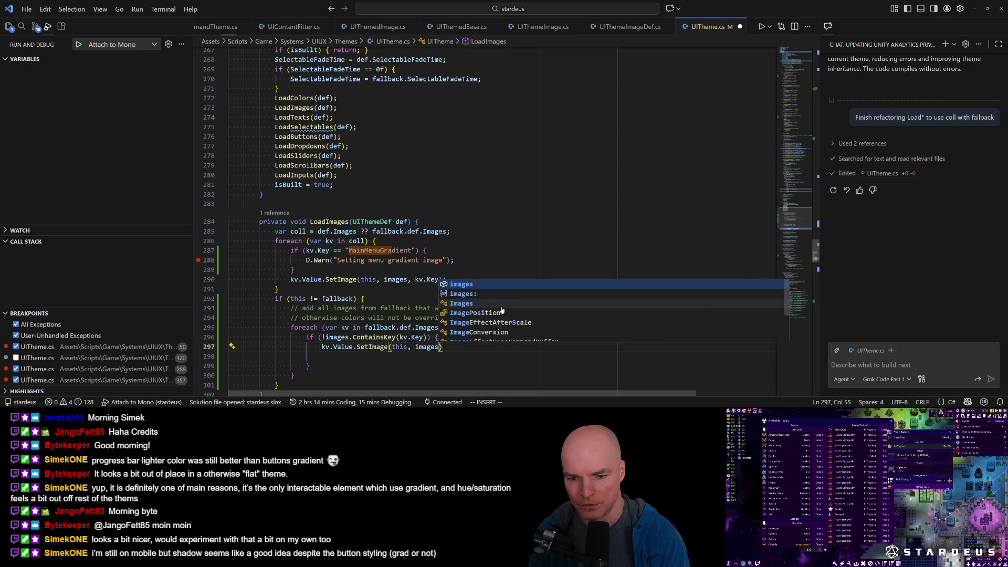
{"action": "key", "text": "BackSpace"}
{"action": "type", "text": ", kv.Key"}
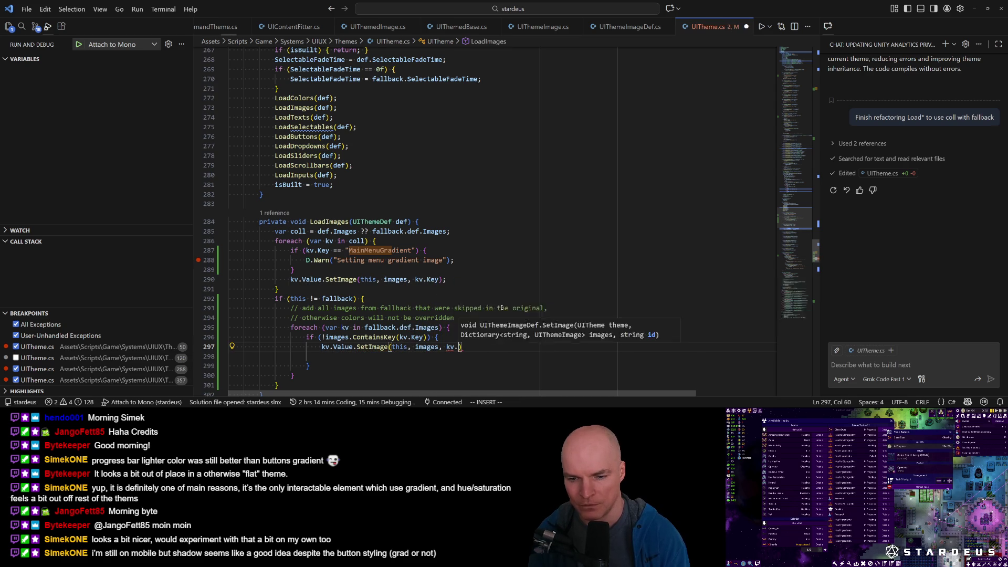
Step: End the statement with a semicolon, delete the leftover blank line, and switch to Unity
{"action": "key", "text": "Escape"}
{"action": "type", "text": "A;"}
{"action": "key", "text": "Escape"}
{"action": "key", "text": "j"}
{"action": "key", "text": "d"}
{"action": "key", "text": "d"}
{"action": "scroll", "coordinate": [502, 308], "scroll_direction": "down", "scroll_amount": 3}
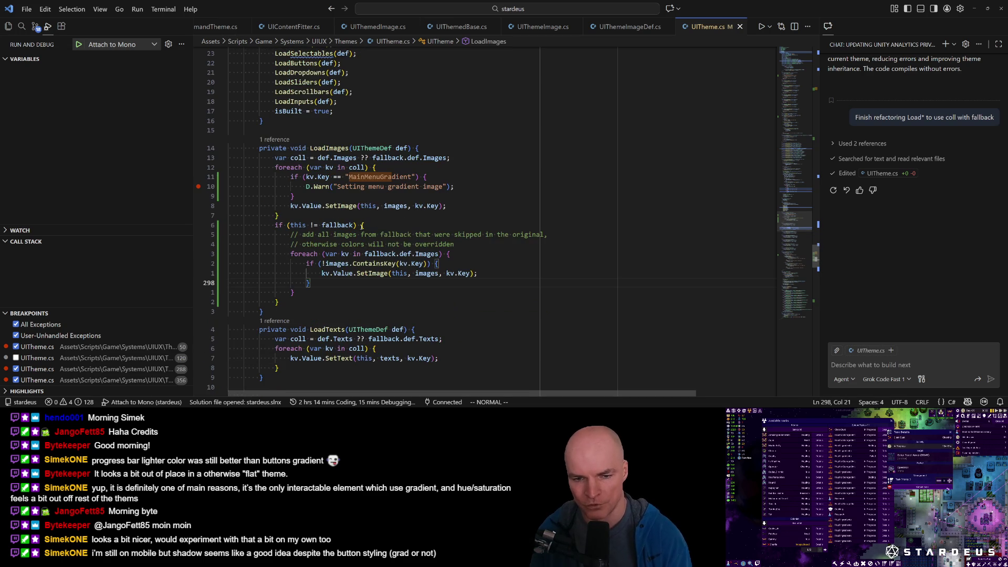
{"action": "scroll", "coordinate": [329, 227], "scroll_direction": "up", "scroll_amount": 2}
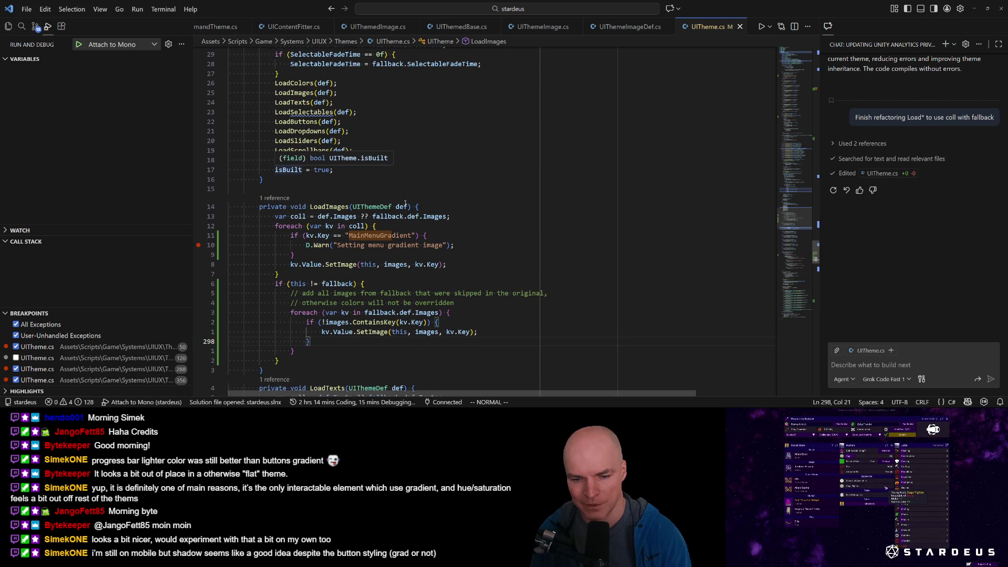
{"action": "scroll", "coordinate": [407, 303], "scroll_direction": "down", "scroll_amount": 2}
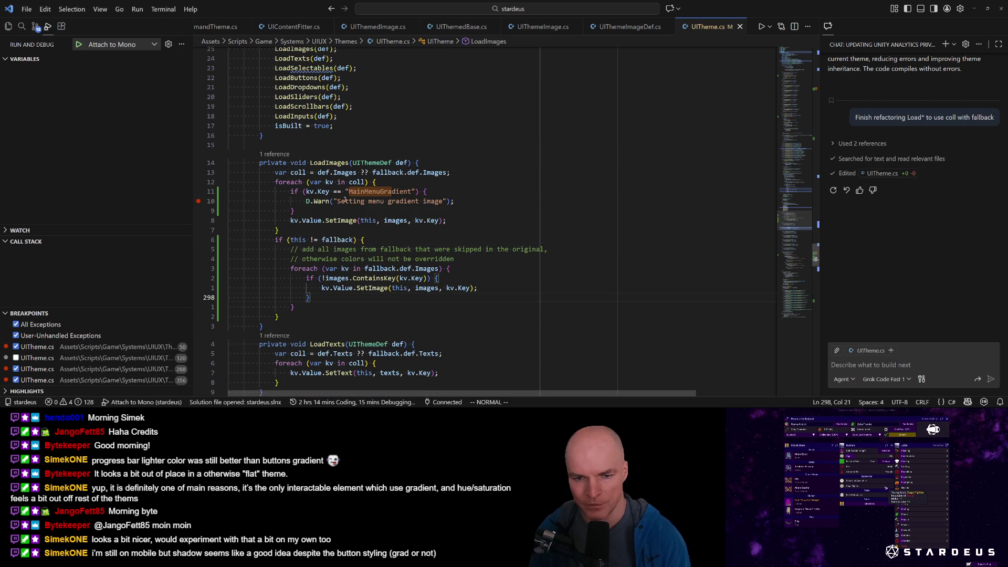
{"action": "key", "text": "alt+Tab"}
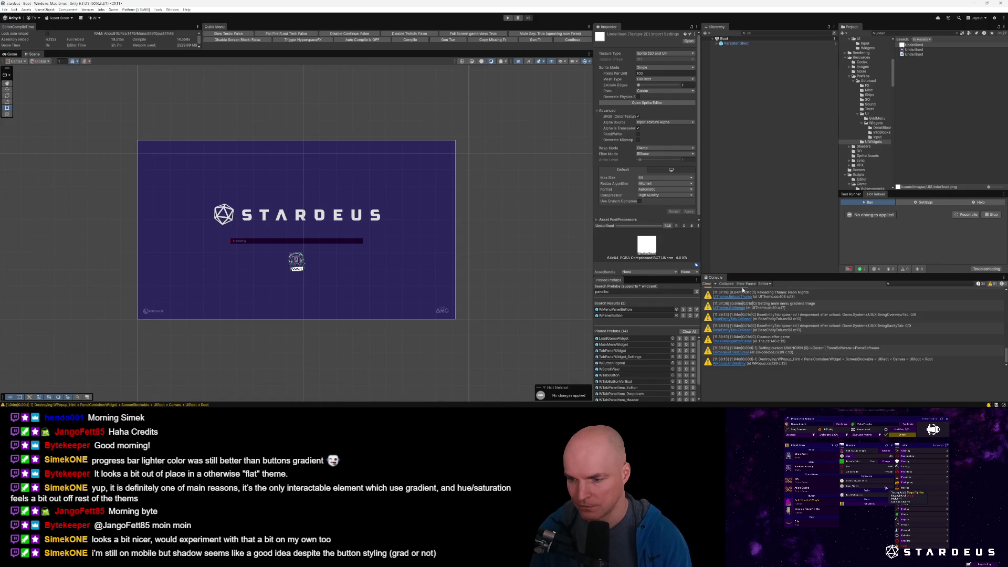
Step: Clear the Console, start Play mode, and open the game's Settings panel
{"action": "left_click", "coordinate": [705, 283]}
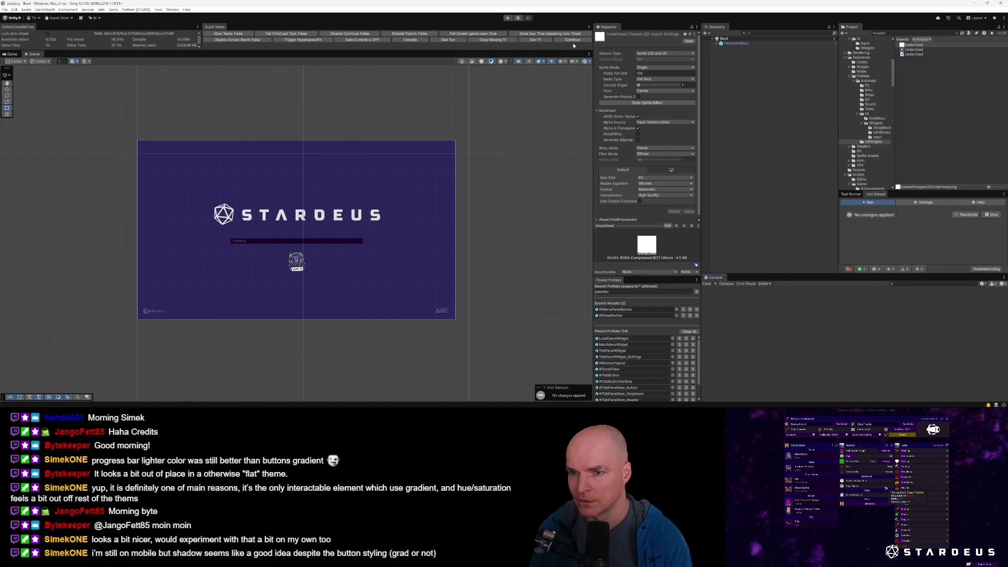
{"action": "left_click", "coordinate": [572, 40]}
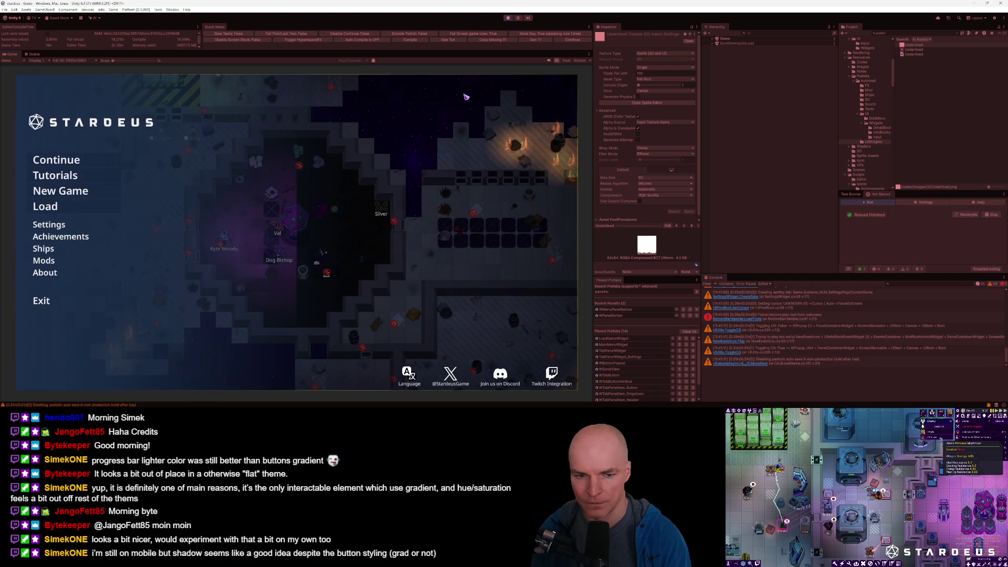
{"action": "left_click", "coordinate": [58, 226]}
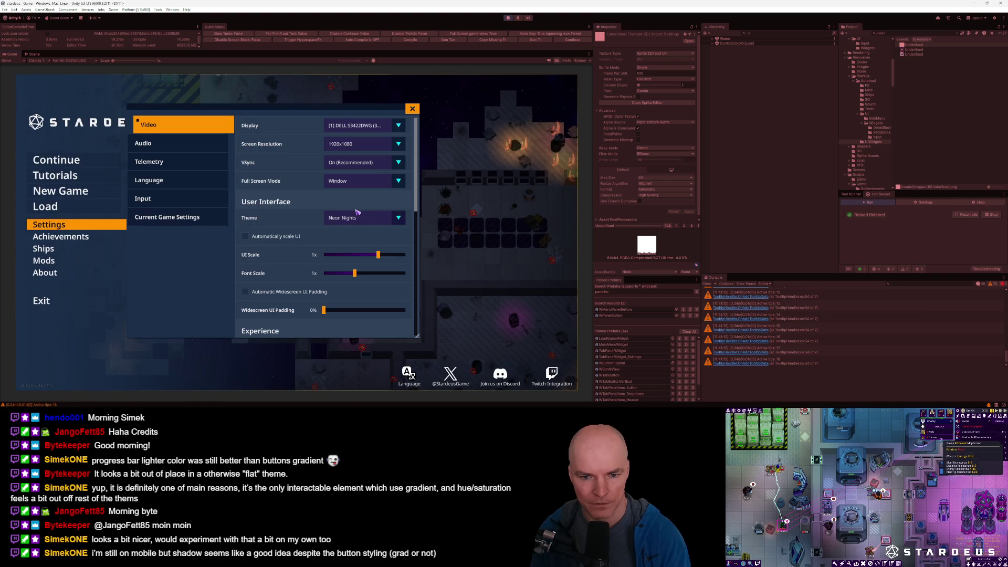
{"action": "scroll", "coordinate": [356, 219], "scroll_direction": "down", "scroll_amount": 5}
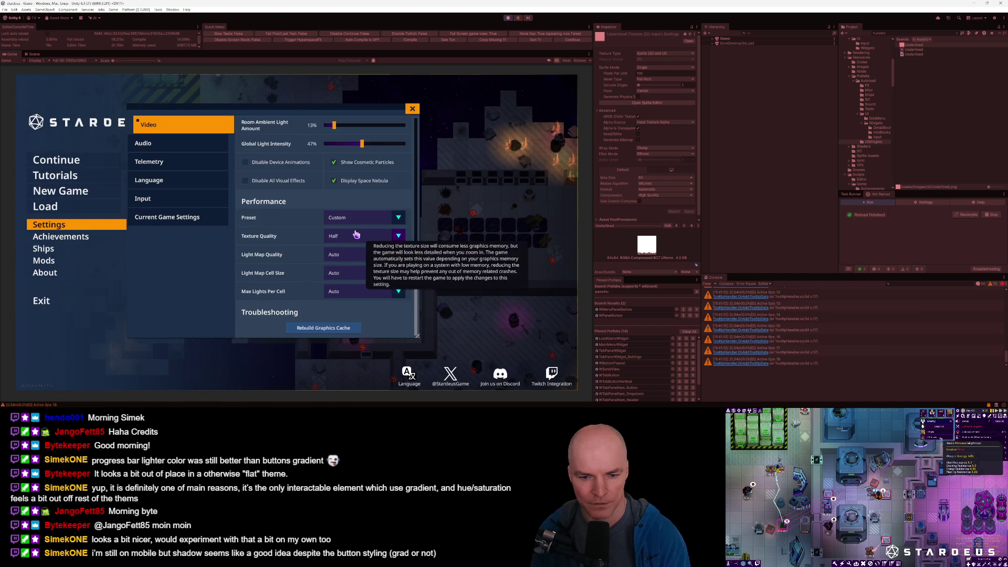
{"action": "scroll", "coordinate": [356, 231], "scroll_direction": "up", "scroll_amount": 5}
Step: Reload Neon Nights, then set the Theme dropdown to Default and return to VS Code
{"action": "left_click", "coordinate": [358, 220]}
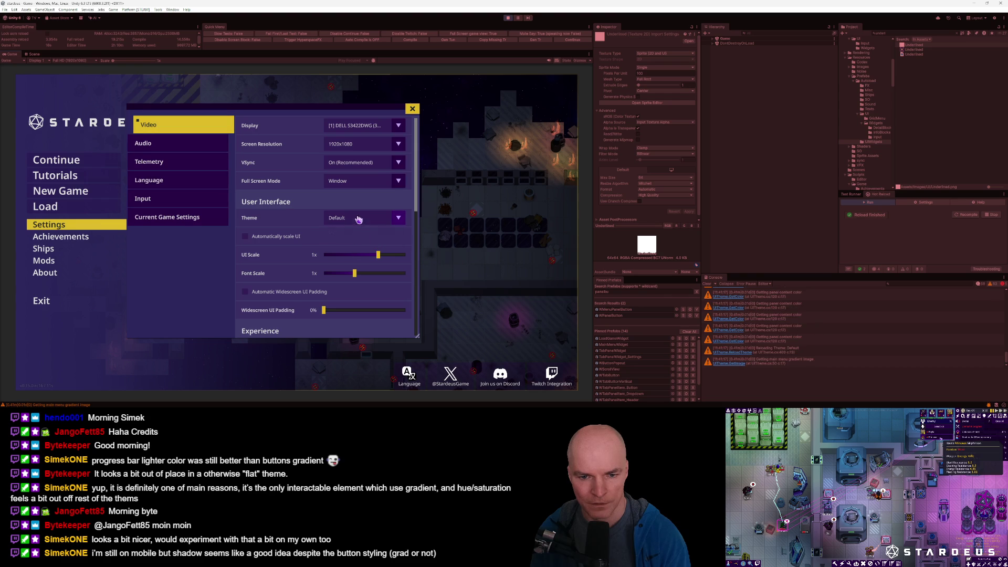
{"action": "left_click", "coordinate": [353, 242]}
{"action": "left_click", "coordinate": [353, 221]}
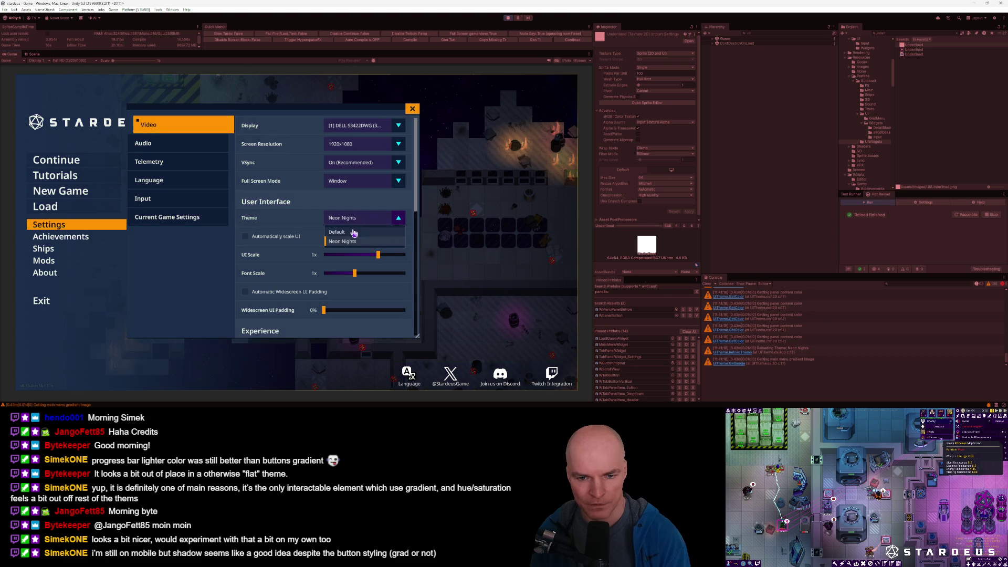
{"action": "left_click", "coordinate": [351, 233]}
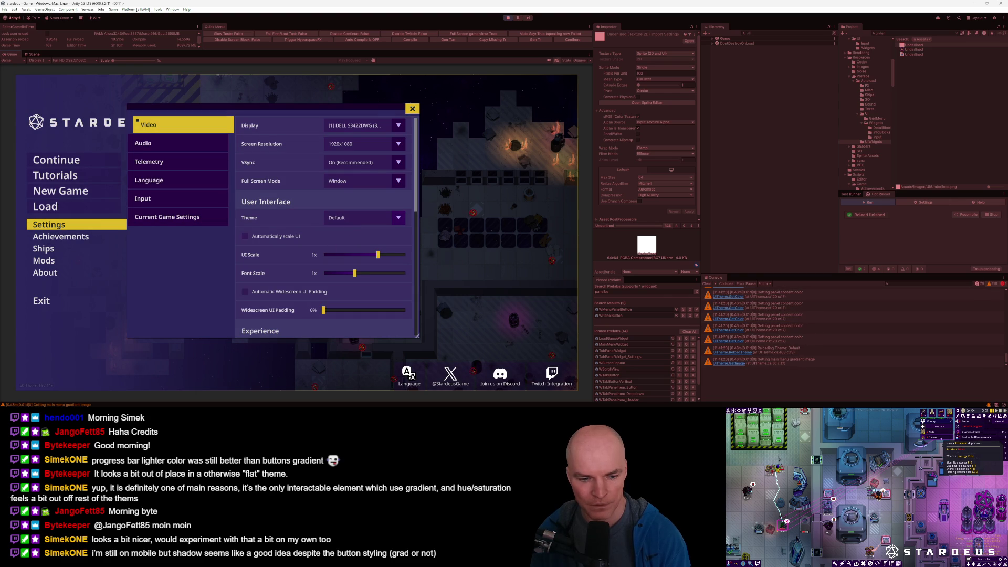
{"action": "key", "text": "alt+Tab"}
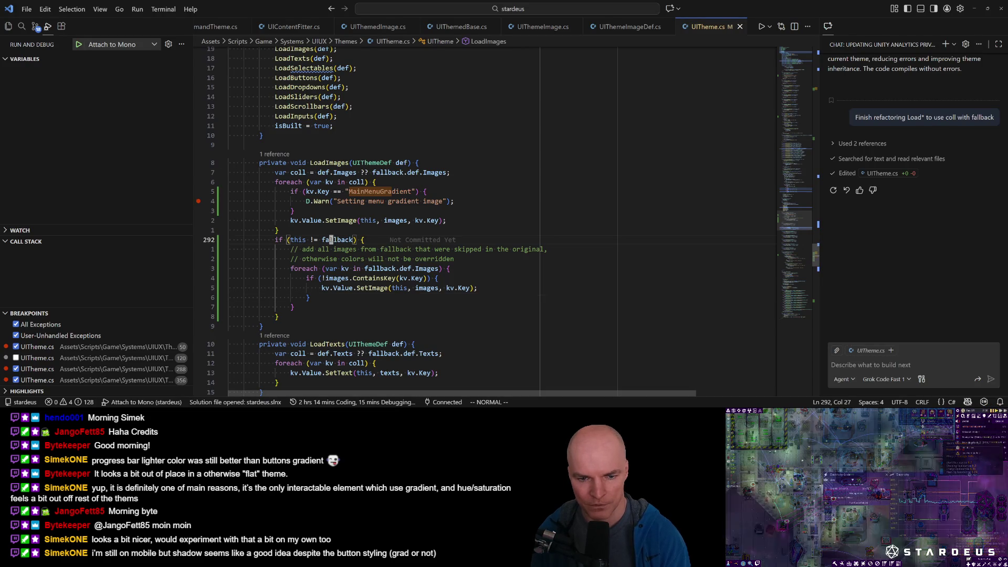
Step: Copy LoadImages' fallback block and paste it into LoadTexts
{"action": "key", "text": "shift+v"}
{"action": "key", "text": "j"}
{"action": "key", "text": "j"}
{"action": "key", "text": "j"}
{"action": "key", "text": "y"}
{"action": "key", "text": "j"}
{"action": "key", "text": "j"}
{"action": "key", "text": "j"}
{"action": "key", "text": "j"}
{"action": "key", "text": "p"}
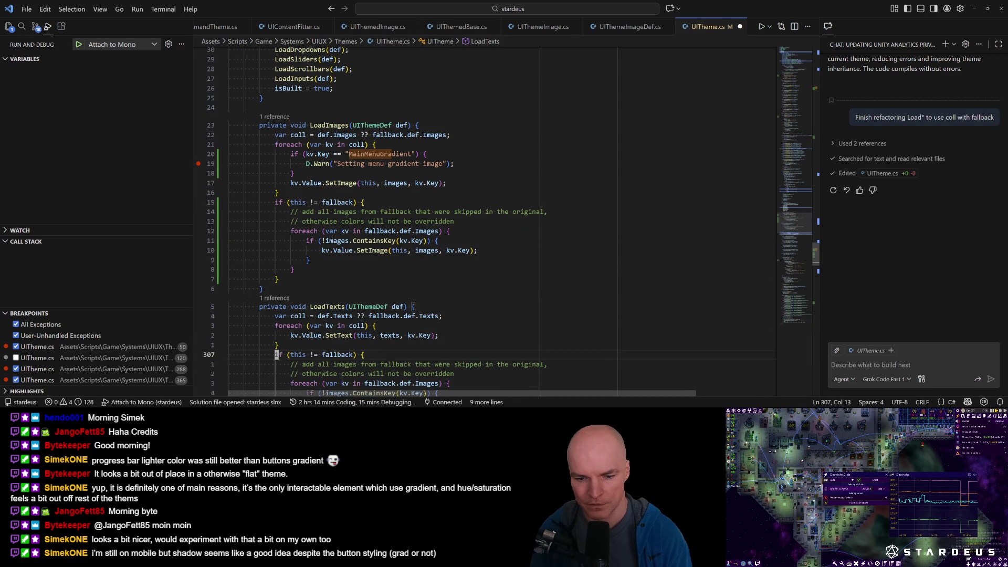
{"action": "scroll", "coordinate": [460, 254], "scroll_direction": "down", "scroll_amount": 3}
Step: Rename Images, SetImage and images to Texts, SetText and texts in the pasted loop
{"action": "left_click", "coordinate": [419, 294]}
{"action": "type", "text": "ciwtex"}
{"action": "key", "text": "Tab"}
{"action": "key", "text": "Escape"}
{"action": "key", "text": "j"}
{"action": "key", "text": "j"}
{"action": "type", "text": "ce"}
{"action": "type", "text": "tex"}
{"action": "key", "text": "Tab"}
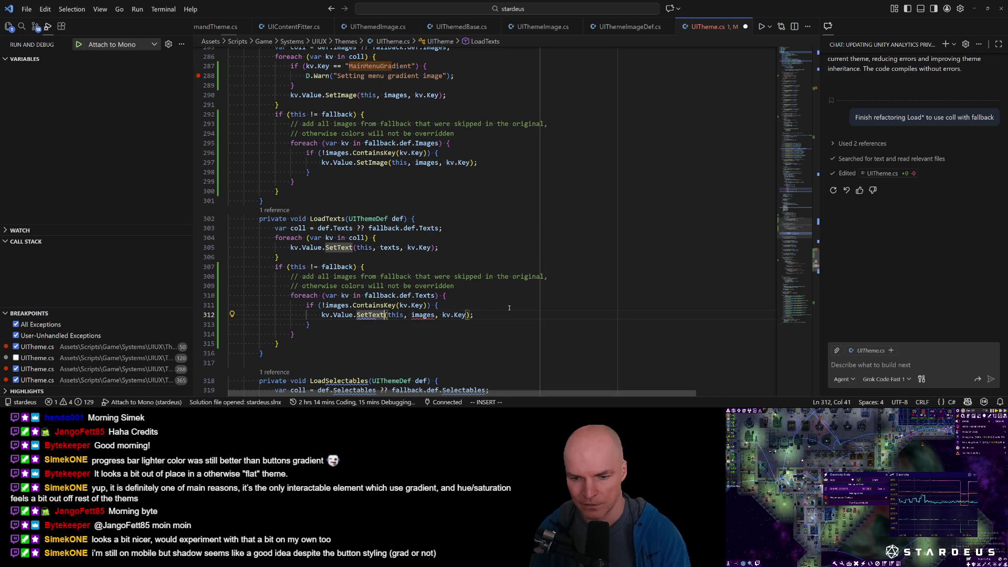
{"action": "key", "text": "Escape"}
{"action": "key", "text": "w"}
{"action": "key", "text": "w"}
{"action": "key", "text": "w"}
{"action": "type", "text": "cwtexts"}
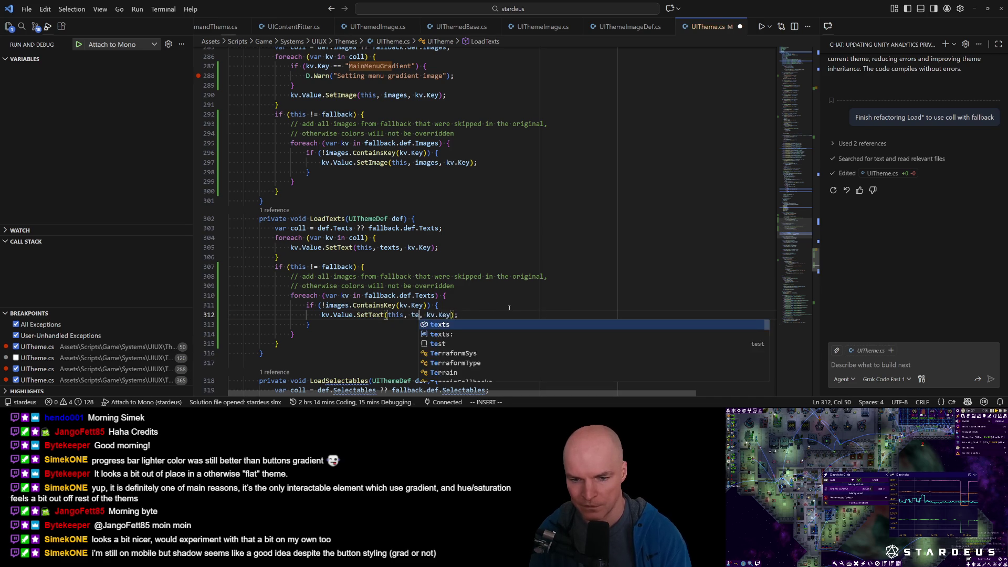
{"action": "key", "text": "Escape"}
{"action": "key", "text": "Escape"}
{"action": "key", "text": "k"}
{"action": "key", "text": "k"}
{"action": "key", "text": "k"}
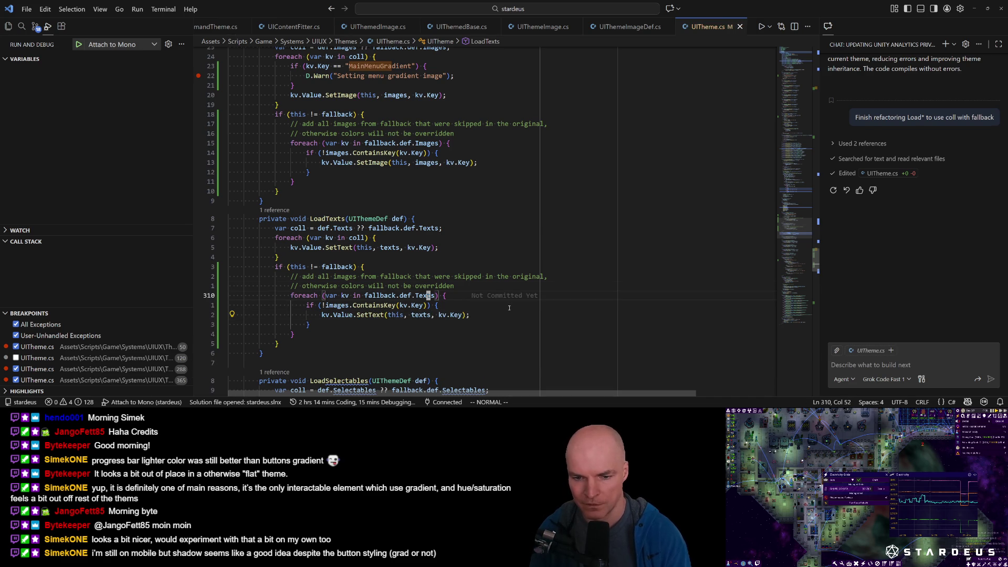
Step: Delete the two copied comment lines, then copy the LoadTexts fallback loop into LoadSelectables
{"action": "key", "text": "shift+v"}
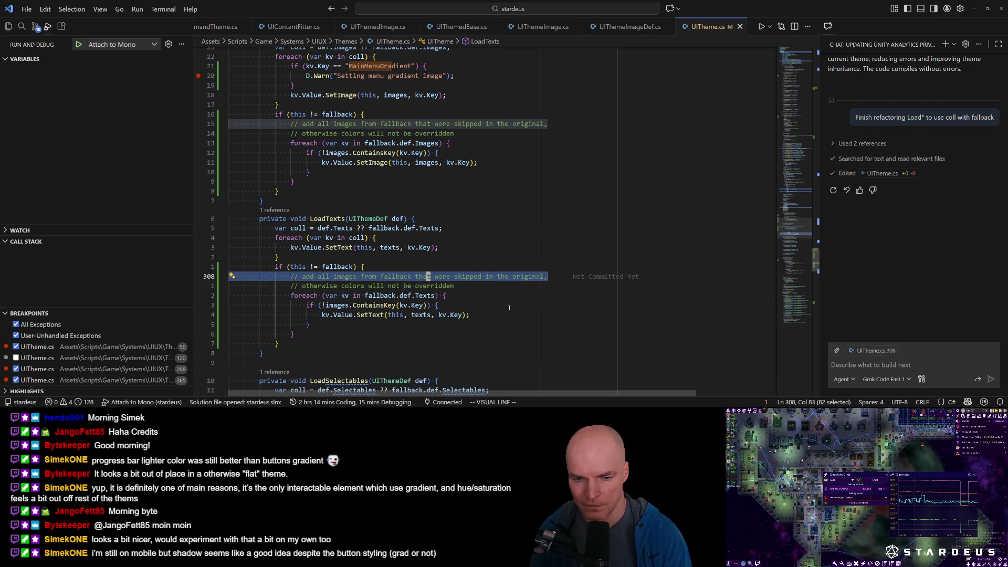
{"action": "key", "text": "j"}
{"action": "key", "text": "d"}
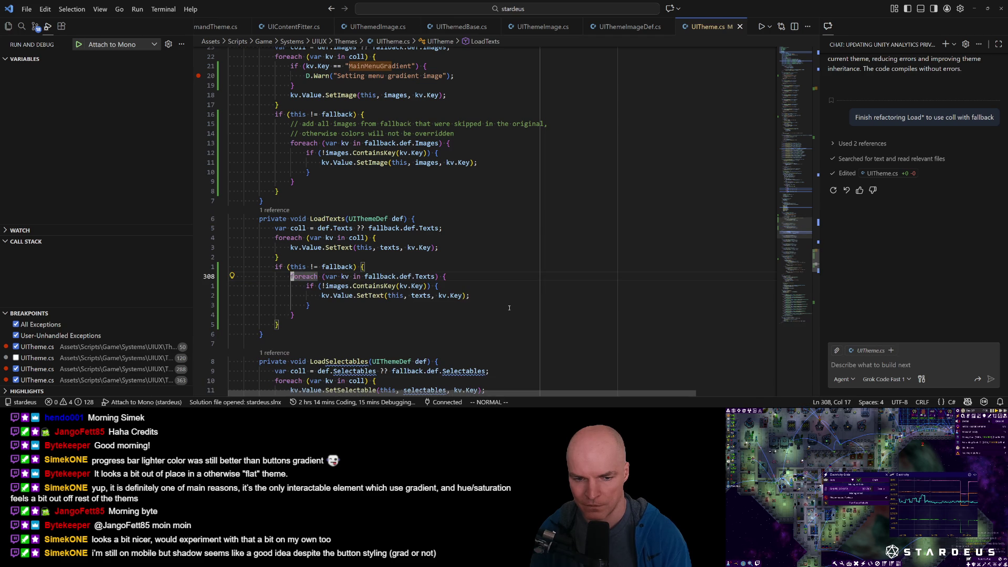
{"action": "key", "text": "shift+v"}
{"action": "key", "text": "j"}
{"action": "key", "text": "j"}
{"action": "key", "text": "j"}
{"action": "key", "text": "y"}
{"action": "key", "text": "j"}
{"action": "key", "text": "j"}
{"action": "key", "text": "j"}
{"action": "key", "text": "p"}
Step: Change Texts to Selectables in the foreach and the images check to selectables
{"action": "key", "text": "j"}
{"action": "key", "text": "w"}
{"action": "key", "text": "w"}
{"action": "key", "text": "w"}
{"action": "type", "text": "cwSelecta"}
{"action": "key", "text": "Tab"}
{"action": "key", "text": "BackSpace"}
{"action": "key", "text": "BackSpace"}
{"action": "key", "text": "BackSpace"}
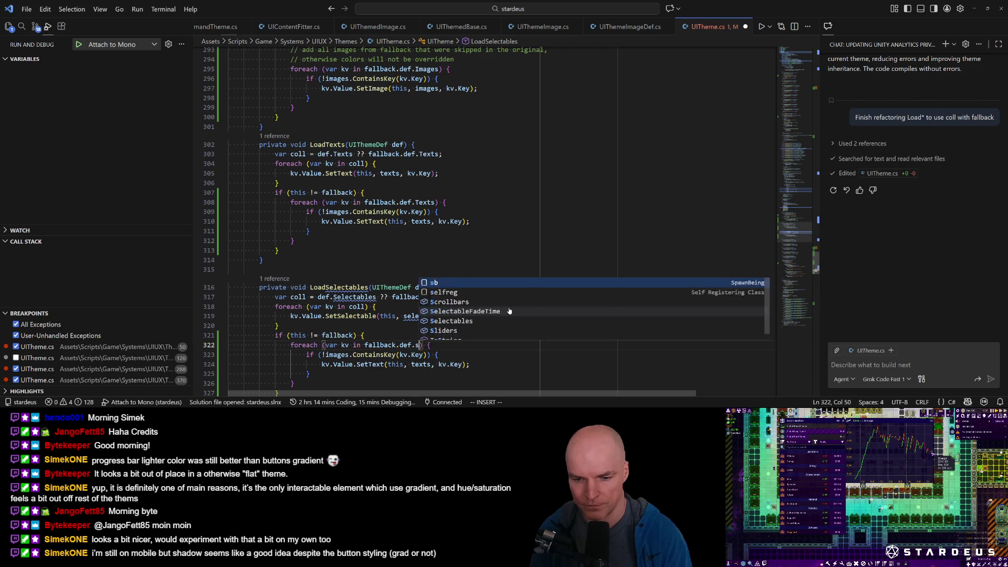
{"action": "type", "text": "s"}
{"action": "key", "text": "Escape"}
{"action": "key", "text": "j"}
{"action": "key", "text": "b"}
{"action": "key", "text": "b"}
{"action": "key", "text": "b"}
{"action": "key", "text": "b"}
{"action": "key", "text": "b"}
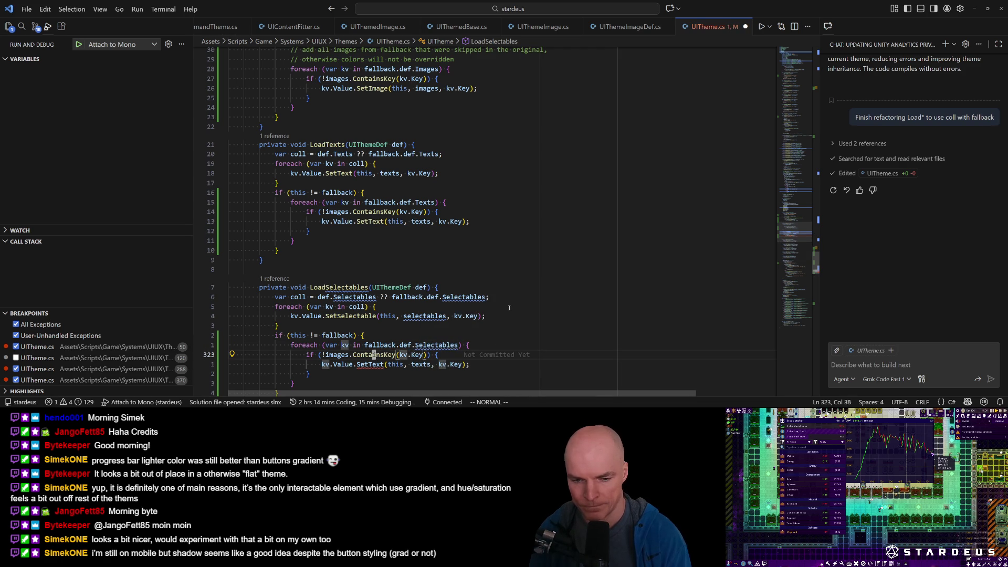
{"action": "type", "text": "cwsele"}
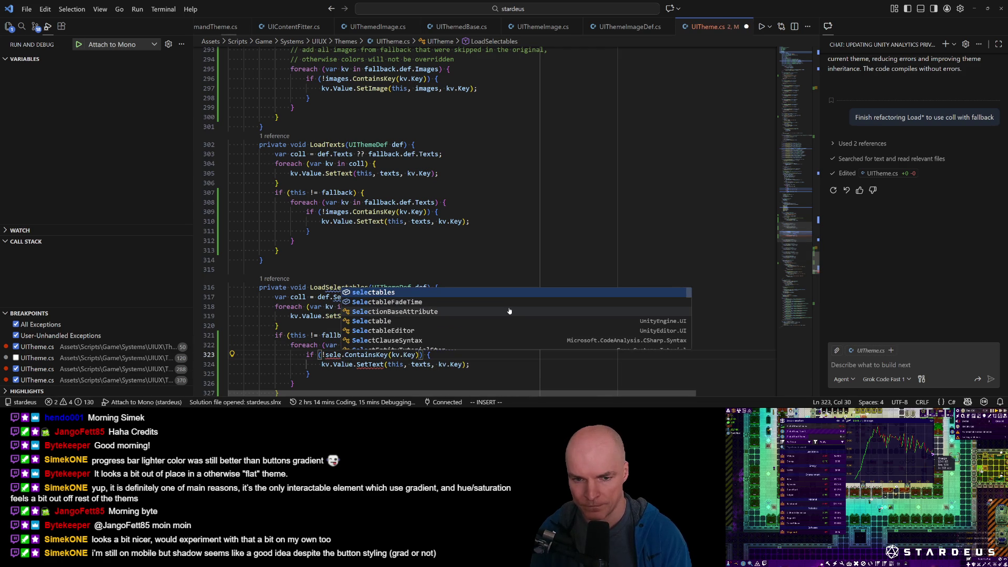
{"action": "key", "text": "Tab"}
{"action": "key", "text": "Escape"}
Step: Change the images check above to selectables and turn the call into SetSelectable with selectables
{"action": "key", "text": "k"}
{"action": "key", "text": "k"}
{"action": "key", "text": "k"}
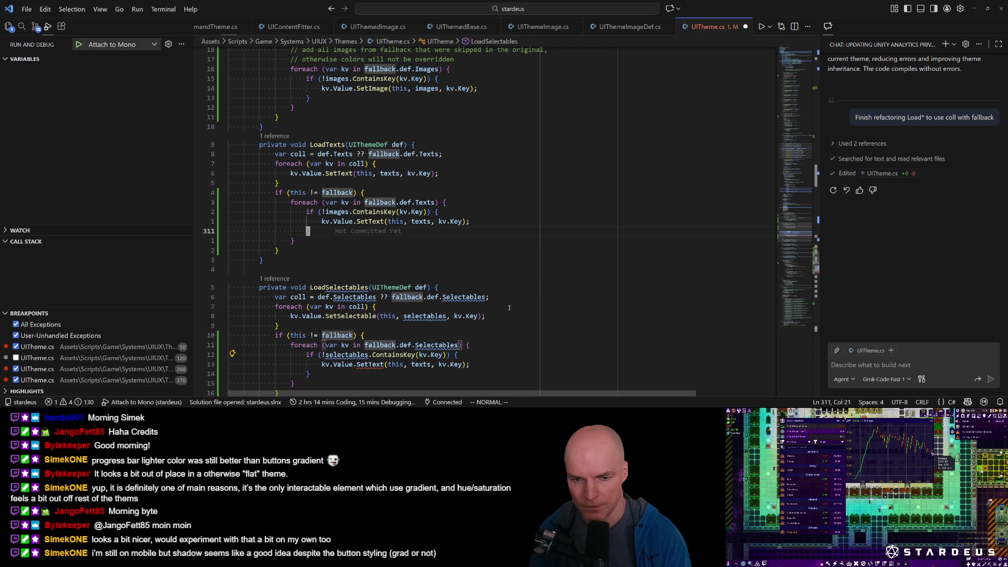
{"action": "key", "text": "b"}
{"action": "key", "text": "b"}
{"action": "key", "text": "b"}
{"action": "type", "text": "cwsele"}
{"action": "key", "text": "Tab"}
{"action": "key", "text": "Escape"}
{"action": "key", "text": "j"}
{"action": "key", "text": "j"}
{"action": "key", "text": "j"}
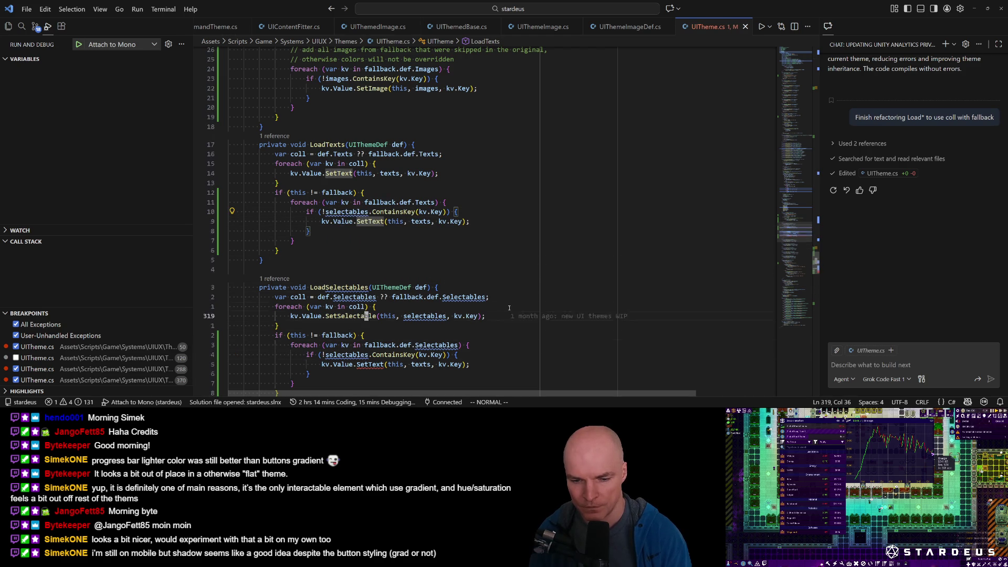
{"action": "key", "text": "b"}
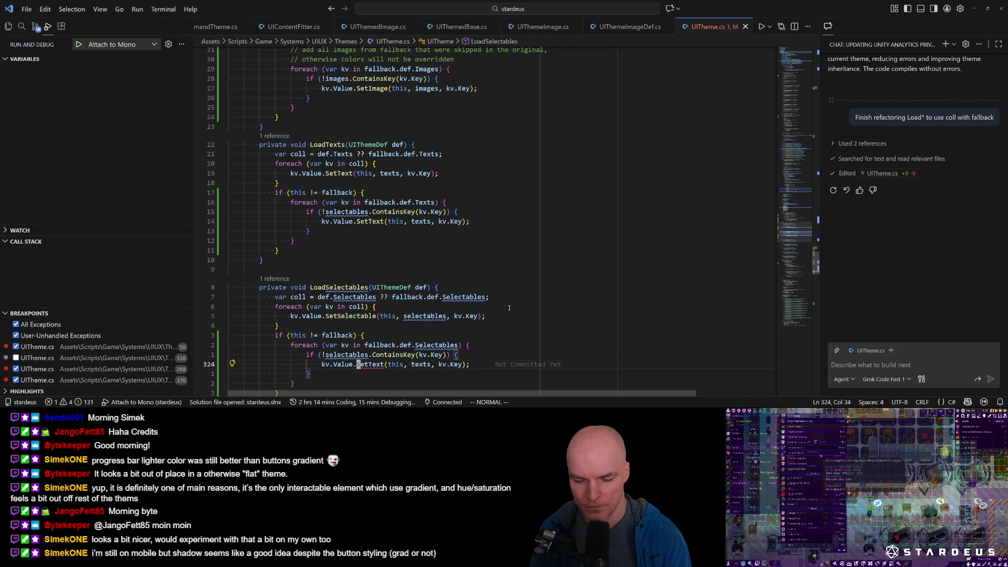
{"action": "key", "text": "Tab"}
{"action": "key", "text": "Tab"}
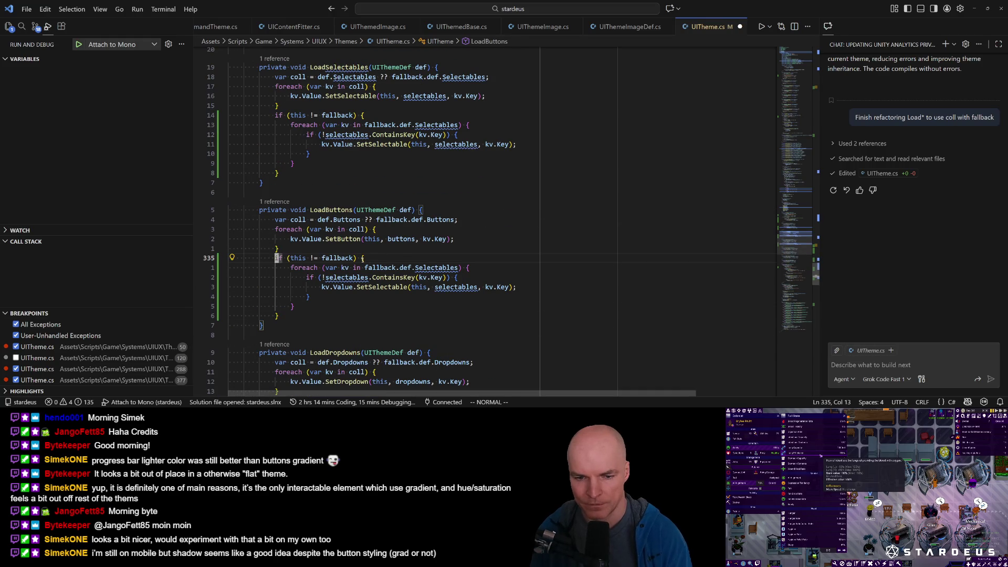
Step: In LoadButtons' fallback loop, replace Selectables with Buttons and rename the call to SetButton
{"action": "key", "text": "j"}
{"action": "key", "text": "w"}
{"action": "key", "text": "w"}
{"action": "key", "text": "w"}
{"action": "key", "text": "w"}
{"action": "key", "text": "w"}
{"action": "type", "text": "ciwButtons"}
{"action": "key", "text": "Escape"}
{"action": "key", "text": "j"}
{"action": "key", "text": "b"}
{"action": "key", "text": "h"}
{"action": "key", "text": "h"}
{"action": "key", "text": "h"}
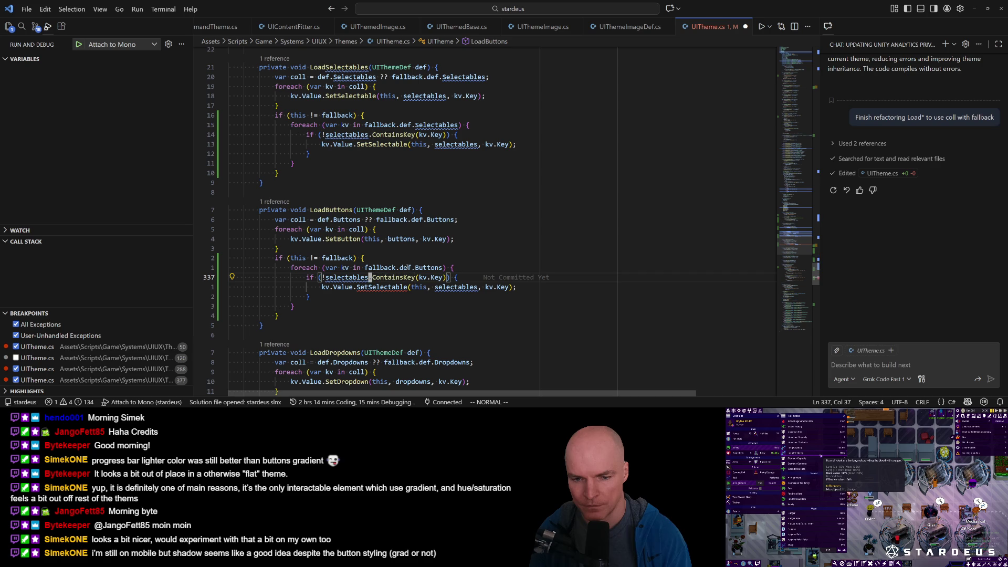
{"action": "type", "text": "ciwbutt"}
{"action": "key", "text": "Return"}
{"action": "key", "text": "Escape"}
{"action": "type", "text": "jcwButton"}
{"action": "key", "text": "Escape"}
{"action": "key", "text": "w"}
{"action": "key", "text": "w"}
{"action": "key", "text": "w"}
{"action": "type", "text": "ciwbutt"}
{"action": "key", "text": "Return"}
{"action": "key", "text": "Escape"}
{"action": "key", "text": "k"}
Step: Undo the unwanted lambda snippets and finish the buttons lookup, SetButton call and buttons argument
{"action": "key", "text": "u"}
{"action": "key", "text": "u"}
{"action": "key", "text": "u"}
{"action": "key", "text": "u"}
{"action": "key", "text": "u"}
{"action": "key", "text": "u"}
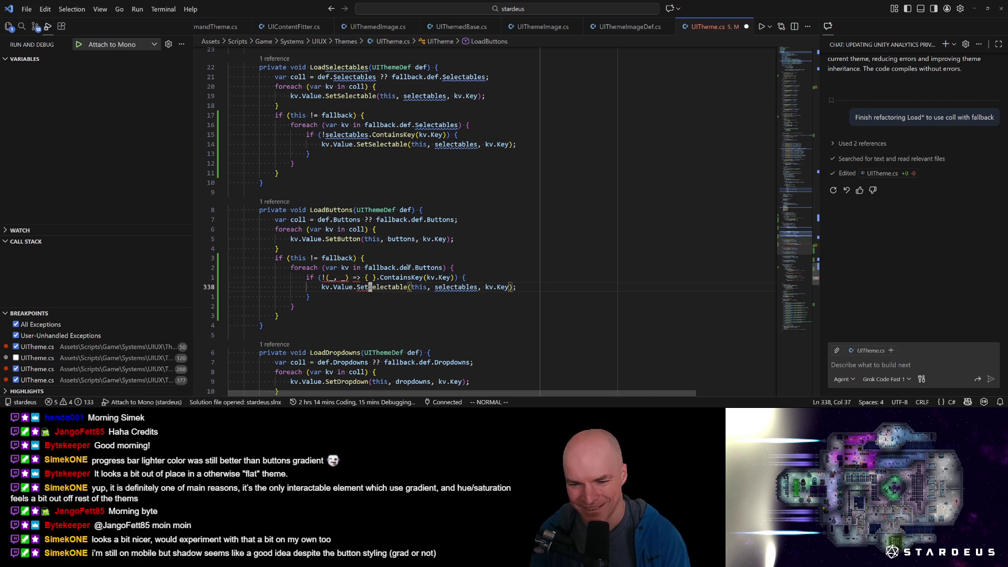
{"action": "type", "text": "io"}
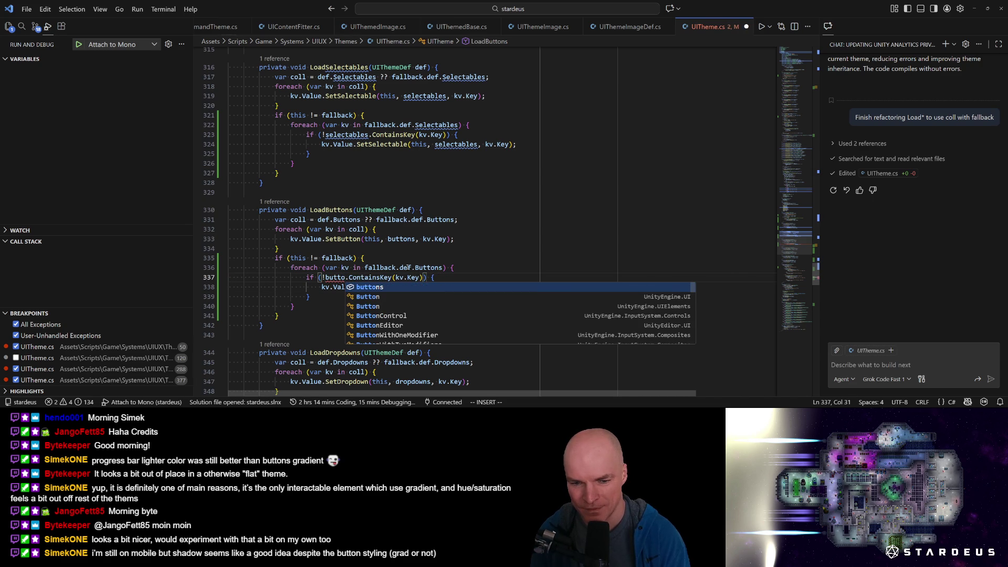
{"action": "key", "text": "Tab"}
{"action": "key", "text": "Escape"}
{"action": "key", "text": "j"}
{"action": "key", "text": "l"}
{"action": "key", "text": "l"}
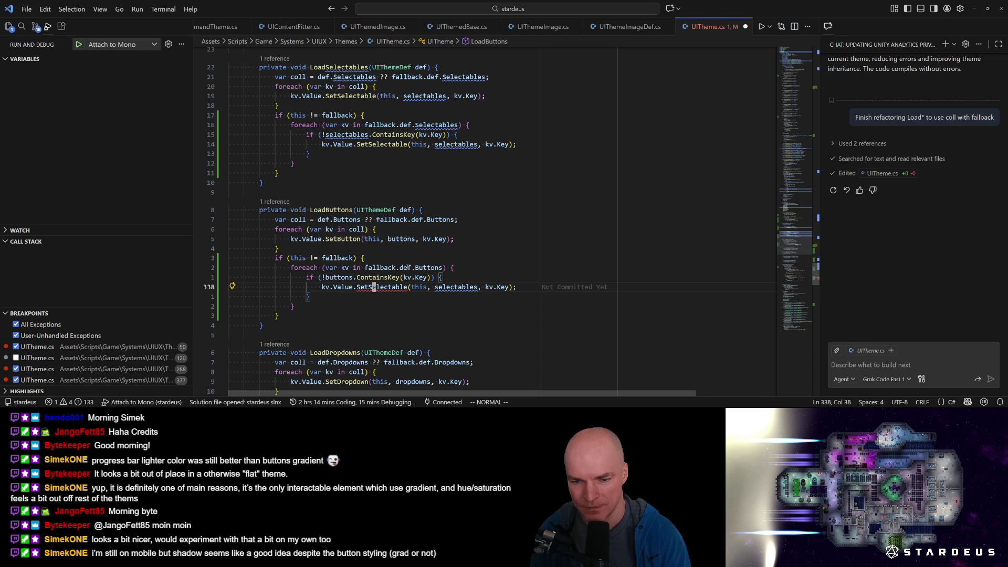
{"action": "type", "text": "ceButt"}
{"action": "key", "text": "Tab"}
{"action": "key", "text": "Escape"}
{"action": "key", "text": "l"}
{"action": "key", "text": "l"}
{"action": "key", "text": "l"}
{"action": "key", "text": "w"}
{"action": "key", "text": "w"}
{"action": "type", "text": "cwbutt"}
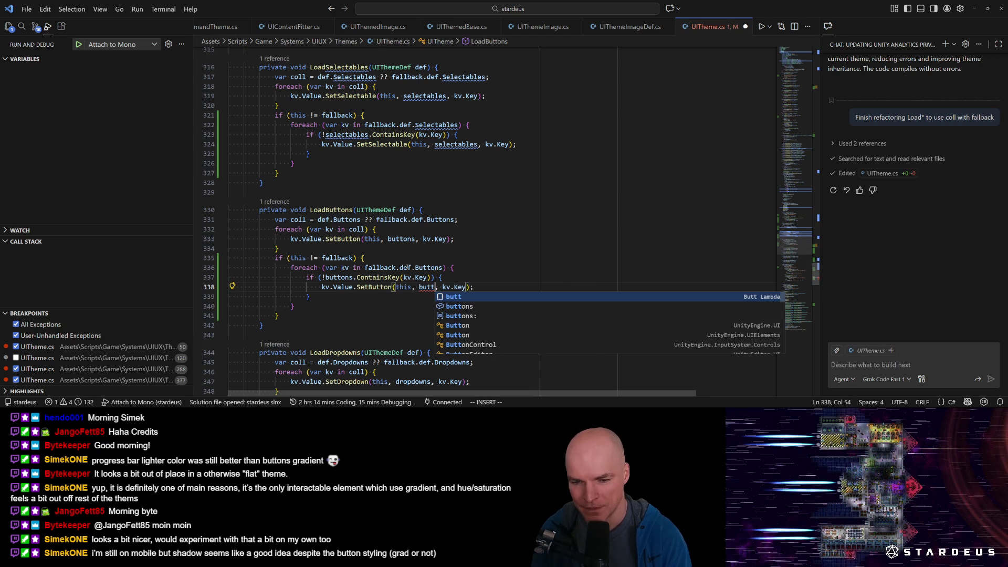
{"action": "key", "text": "Tab"}
{"action": "key", "text": "ctrl+z"}
{"action": "type", "text": "ons"}
{"action": "key", "text": "Escape"}
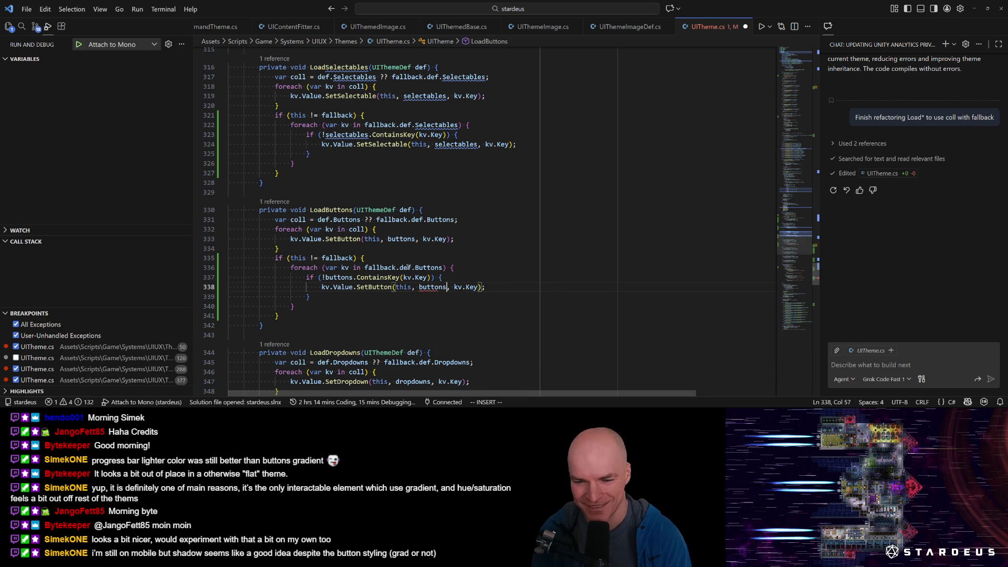
Step: Copy the buttons fallback block and paste it at the end of LoadDropdowns' loop
{"action": "key", "text": "j"}
{"action": "key", "text": "j"}
{"action": "key", "text": "j"}
{"action": "key", "text": "V"}
{"action": "key", "text": "k"}
{"action": "key", "text": "k"}
{"action": "key", "text": "k"}
{"action": "key", "text": "y"}
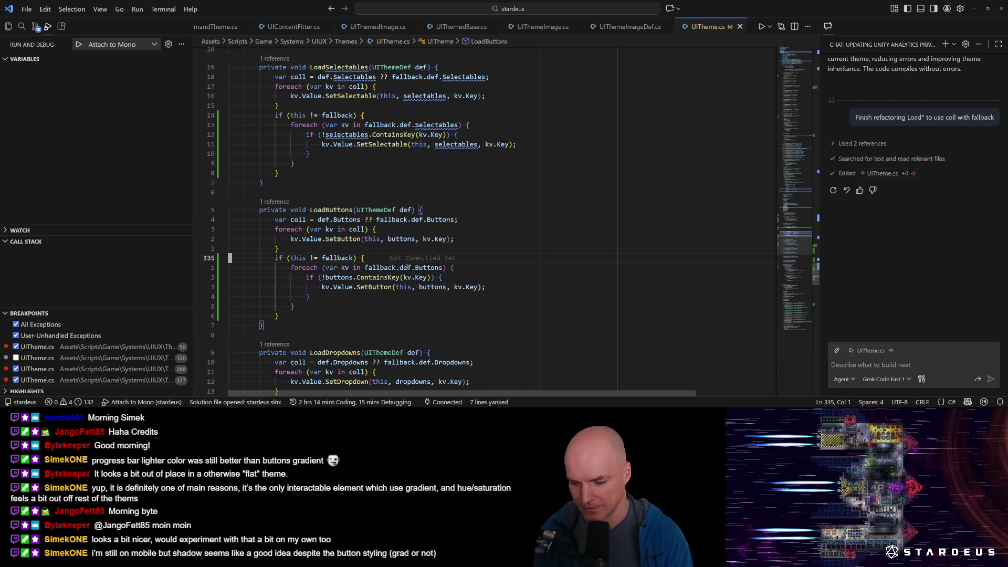
{"action": "scroll", "coordinate": [396, 287], "scroll_direction": "down", "scroll_amount": 3}
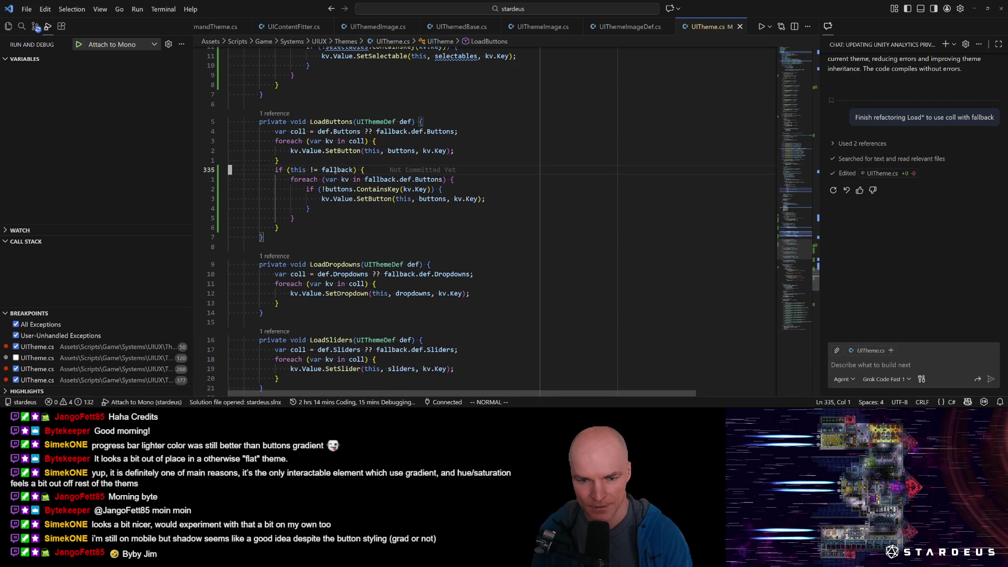
{"action": "left_click", "coordinate": [309, 304]}
{"action": "key", "text": "p"}
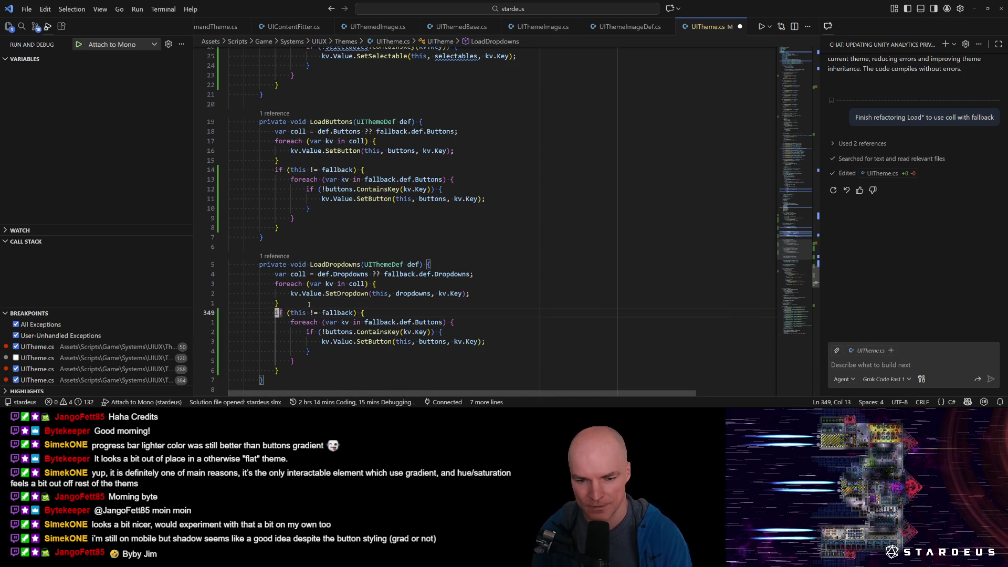
Step: Adapt the pasted block to Dropdowns, dropdowns and SetDropdown, then save UITheme.cs
{"action": "scroll", "coordinate": [354, 274], "scroll_direction": "down", "scroll_amount": 2}
{"action": "type", "text": "jfBciw"}
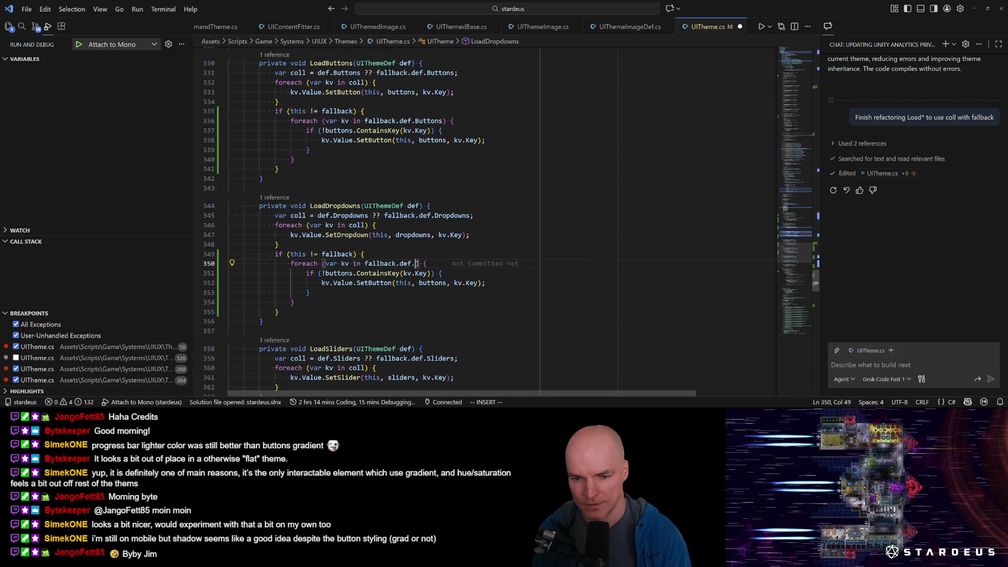
{"action": "type", "text": "Dropdowns"}
{"action": "key", "text": "Escape"}
{"action": "key", "text": "b"}
{"action": "key", "text": "b"}
{"action": "type", "text": "ciwdropdowns"}
{"action": "key", "text": "Escape"}
{"action": "type", "text": "j"}
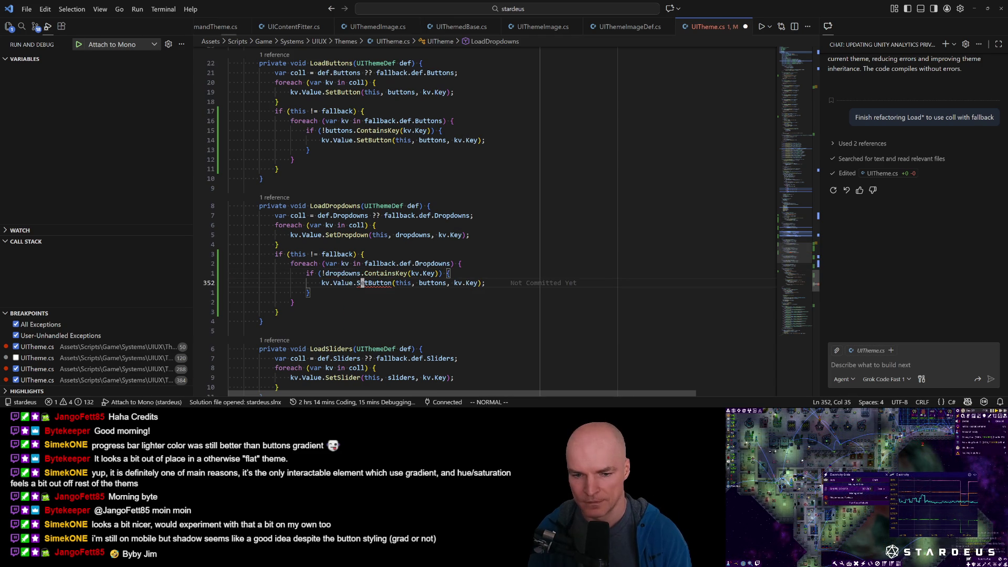
{"action": "type", "text": "bciwSetDropdown"}
{"action": "key", "text": "Escape"}
{"action": "key", "text": "w"}
{"action": "key", "text": "w"}
{"action": "key", "text": "w"}
{"action": "type", "text": "ciwdropdowns"}
{"action": "key", "text": "ctrl+s"}
Step: Copy the dropdowns fallback block and paste it into LoadSliders
{"action": "key", "text": "Escape"}
{"action": "key", "text": "k"}
{"action": "key", "text": "k"}
{"action": "key", "text": "V"}
{"action": "key", "text": "j"}
{"action": "key", "text": "j"}
{"action": "key", "text": "j"}
{"action": "key", "text": "y"}
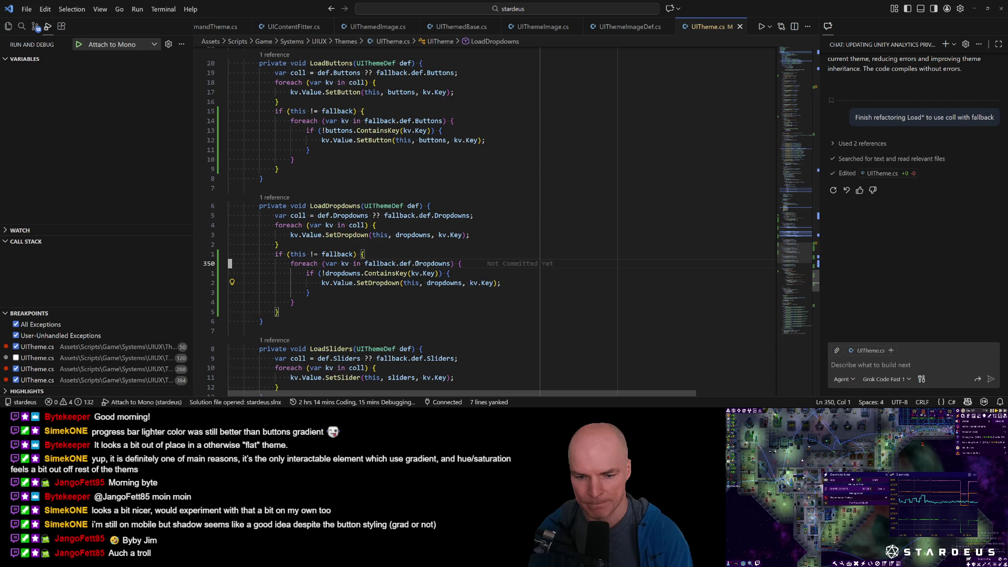
{"action": "key", "text": "1"}
{"action": "key", "text": "2"}
{"action": "key", "text": "j"}
{"action": "key", "text": "p"}
{"action": "key", "text": "w"}
Step: Adapt the LoadSliders block to loop over Sliders, check sliders and call SetSlider with sliders
{"action": "key", "text": "j"}
{"action": "key", "text": "w"}
{"action": "key", "text": "w"}
{"action": "key", "text": "w"}
{"action": "key", "text": "w"}
{"action": "type", "text": "cwSliders"}
{"action": "key", "text": "Escape"}
{"action": "key", "text": "j"}
{"action": "key", "text": "b"}
{"action": "key", "text": "b"}
{"action": "key", "text": "b"}
{"action": "key", "text": "b"}
{"action": "key", "text": "b"}
{"action": "key", "text": "b"}
{"action": "type", "text": "cw"}
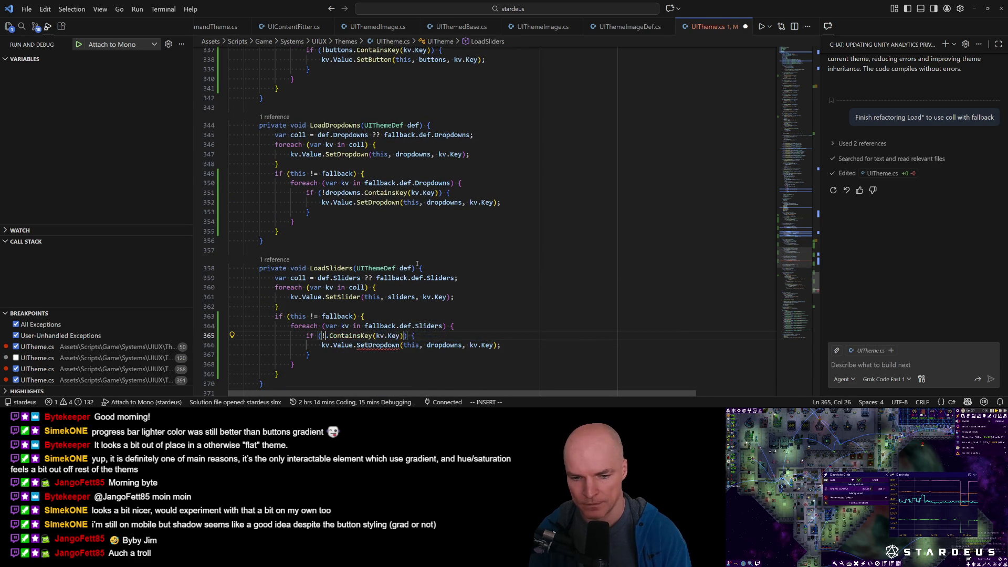
{"action": "type", "text": "slid"}
{"action": "key", "text": "Tab"}
{"action": "key", "text": "Escape"}
{"action": "key", "text": "j"}
{"action": "key", "text": "w"}
{"action": "key", "text": "w"}
{"action": "key", "text": "w"}
{"action": "type", "text": "cwSetSlider"}
{"action": "key", "text": "Escape"}
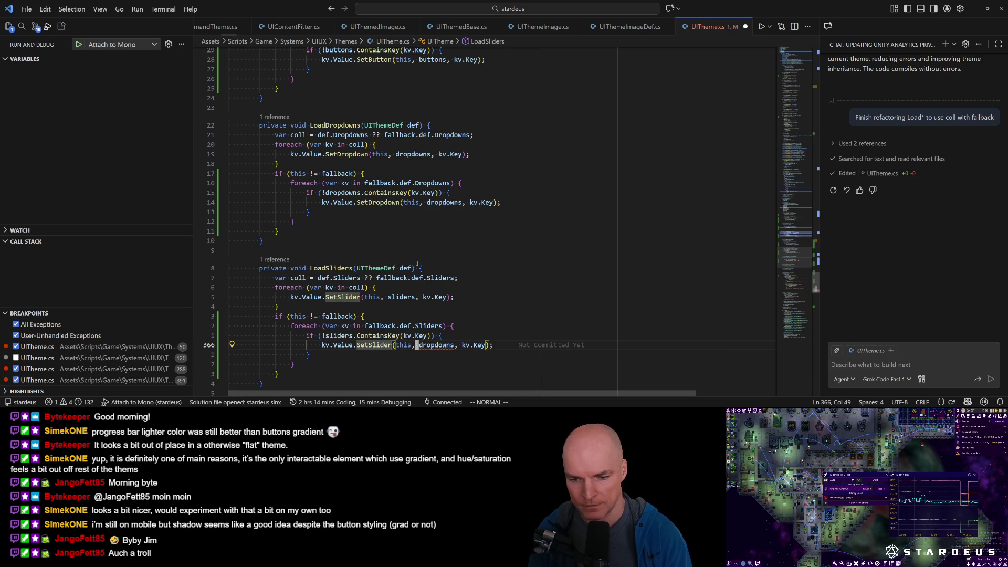
{"action": "key", "text": "w"}
{"action": "key", "text": "w"}
{"action": "type", "text": "cwslider"}
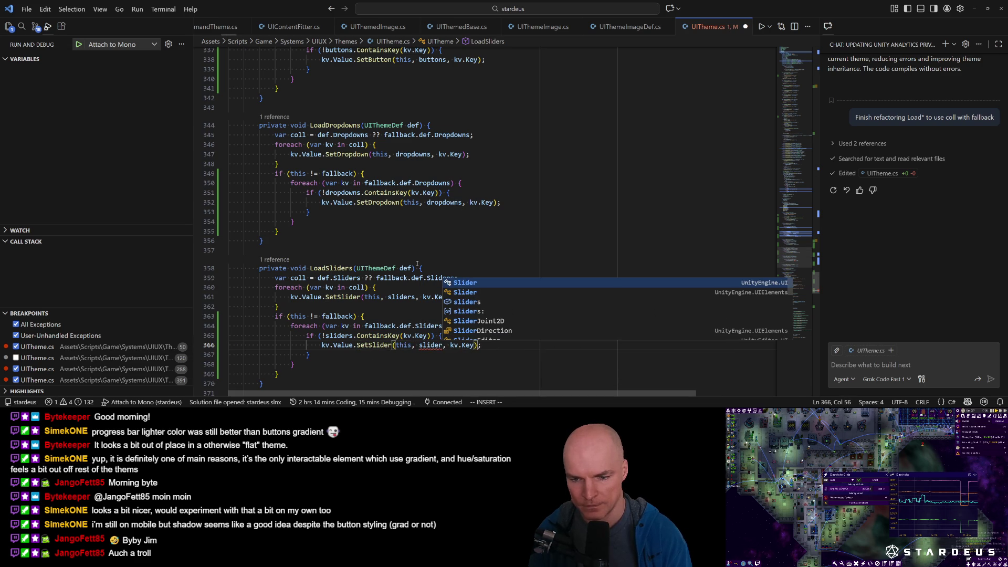
{"action": "type", "text": "s"}
{"action": "key", "text": "Escape"}
Step: Copy the finished sliders fallback block for reuse further down
{"action": "key", "text": "k"}
{"action": "key", "text": "k"}
{"action": "key", "text": "k"}
{"action": "key", "text": "shift+v"}
{"action": "key", "text": "j"}
{"action": "key", "text": "j"}
{"action": "key", "text": "j"}
{"action": "key", "text": "y"}
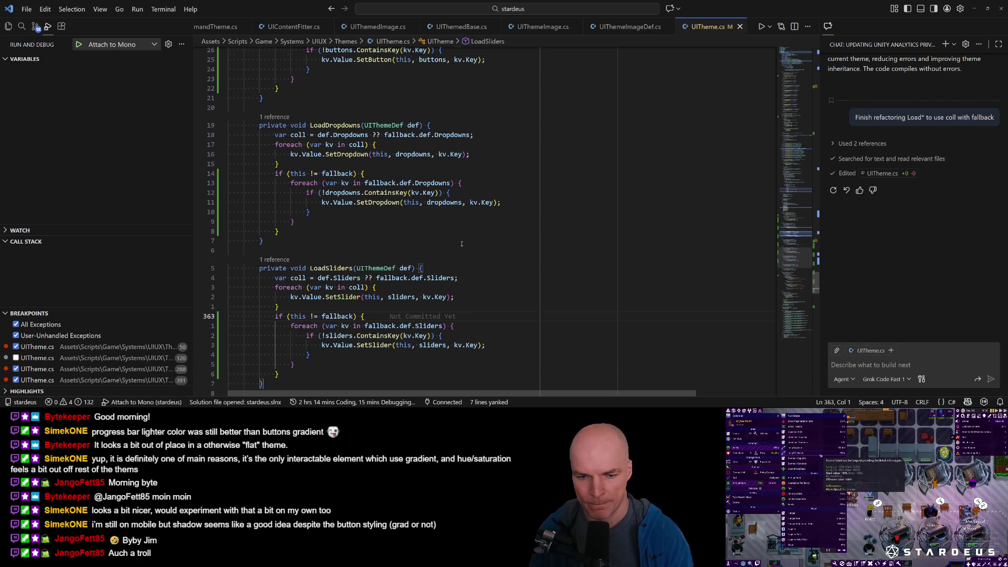
{"action": "scroll", "coordinate": [461, 247], "scroll_direction": "down", "scroll_amount": 5}
Step: Paste the fallback block into LoadScrollbars and rename it to Scrollbars, scrollbars and SetScrollbar
{"action": "left_click", "coordinate": [346, 244]}
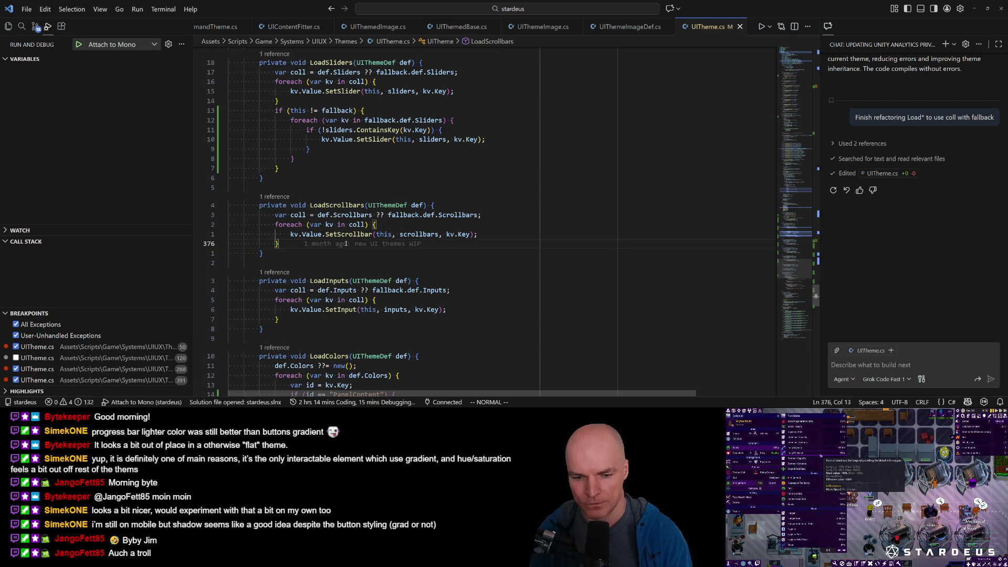
{"action": "key", "text": "p"}
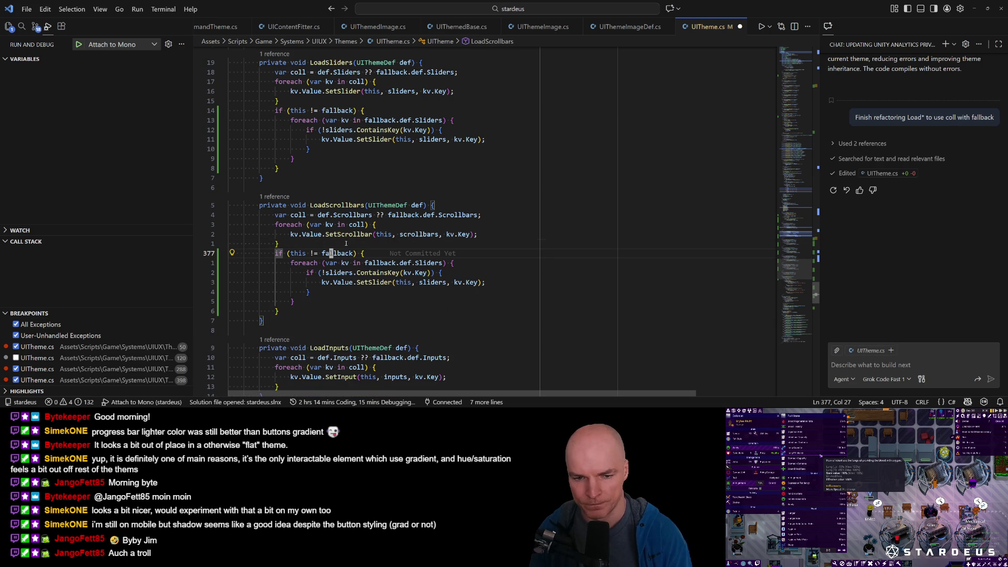
{"action": "key", "text": "h"}
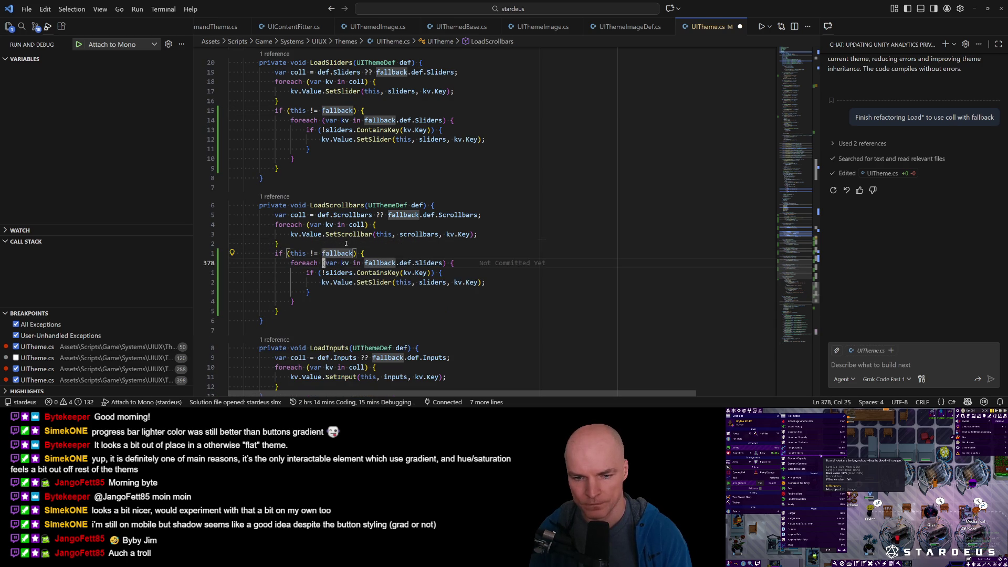
{"action": "key", "text": "w"}
{"action": "key", "text": "w"}
{"action": "key", "text": "w"}
{"action": "key", "text": "w"}
{"action": "type", "text": "ciwScrollbars"}
{"action": "key", "text": "Escape"}
{"action": "key", "text": "j"}
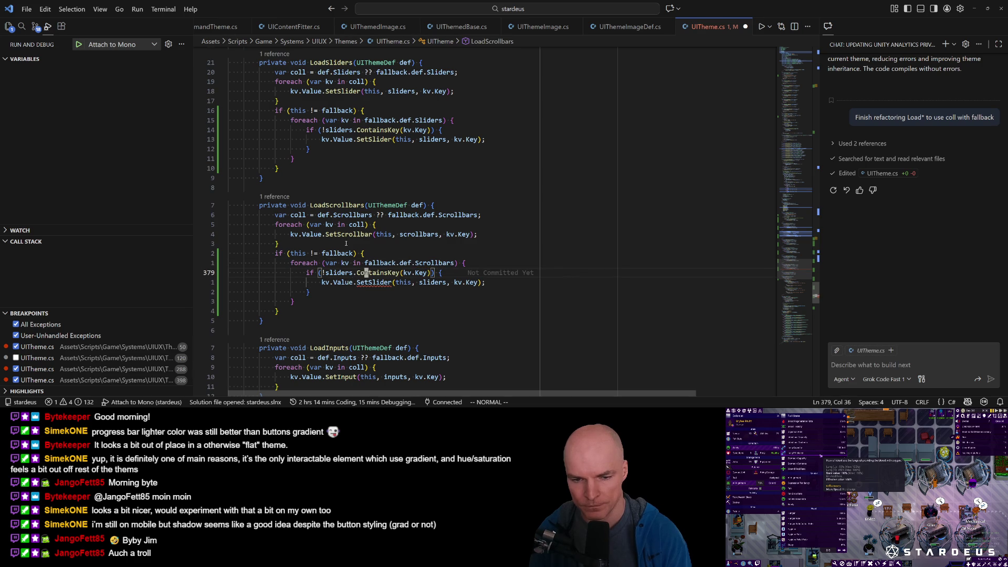
{"action": "type", "text": "ciwscrollbars"}
{"action": "key", "text": "Escape"}
{"action": "type", "text": "j"}
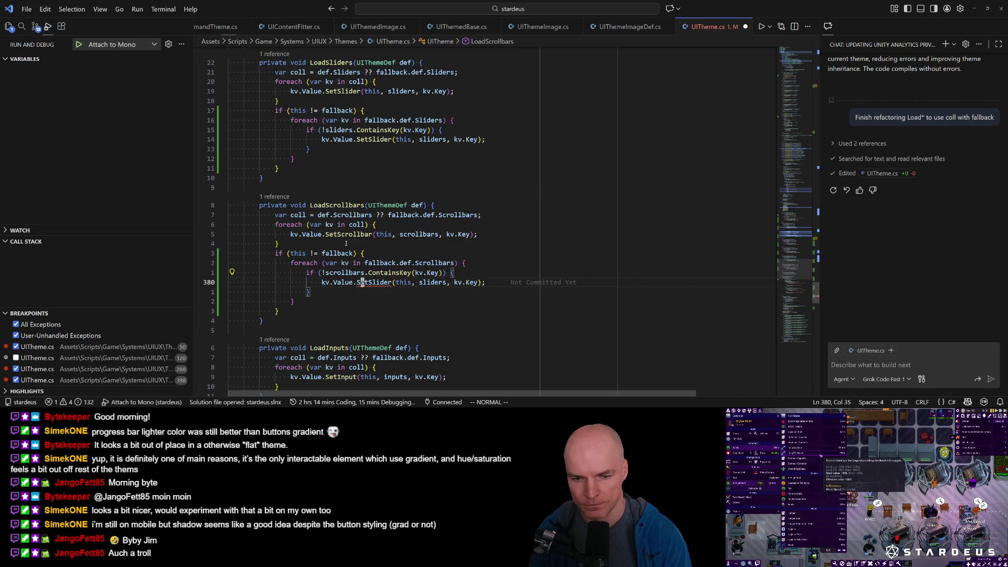
{"action": "type", "text": "ct(ts"}
{"action": "key", "text": "Tab"}
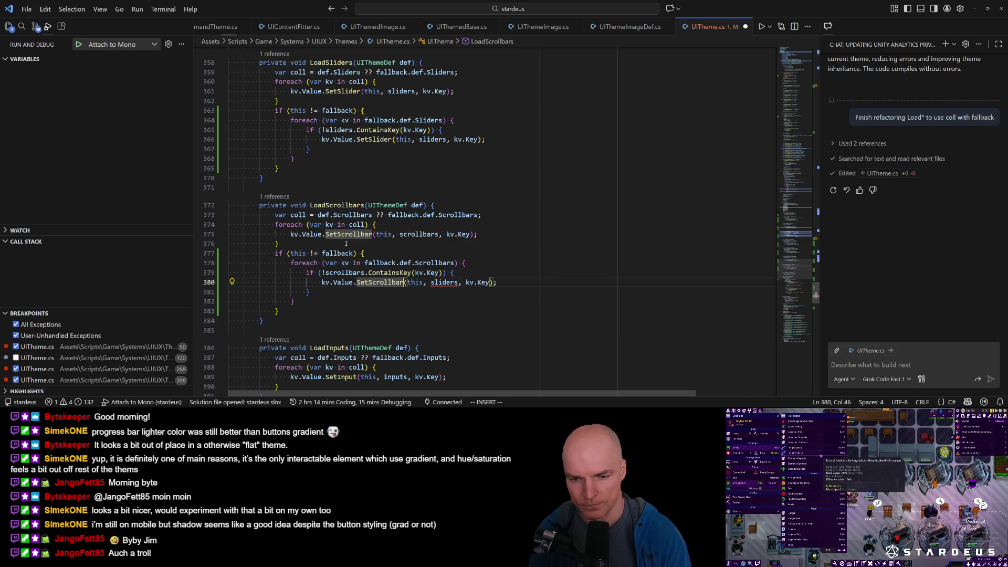
{"action": "key", "text": "Escape"}
{"action": "key", "text": "w"}
{"action": "key", "text": "w"}
{"action": "key", "text": "w"}
{"action": "type", "text": "ciwscrollbars"}
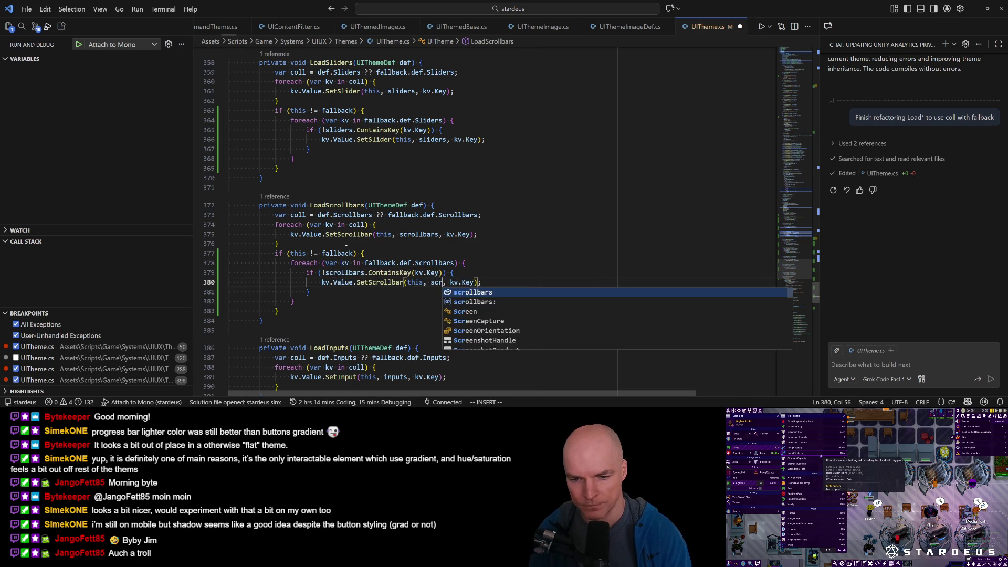
Step: Copy the scrollbars fallback block and place the cursor at the end of LoadInputs' loop
{"action": "key", "text": "Escape"}
{"action": "key", "text": "k"}
{"action": "key", "text": "k"}
{"action": "key", "text": "k"}
{"action": "key", "text": "$"}
{"action": "key", "text": "V"}
{"action": "key", "text": "%"}
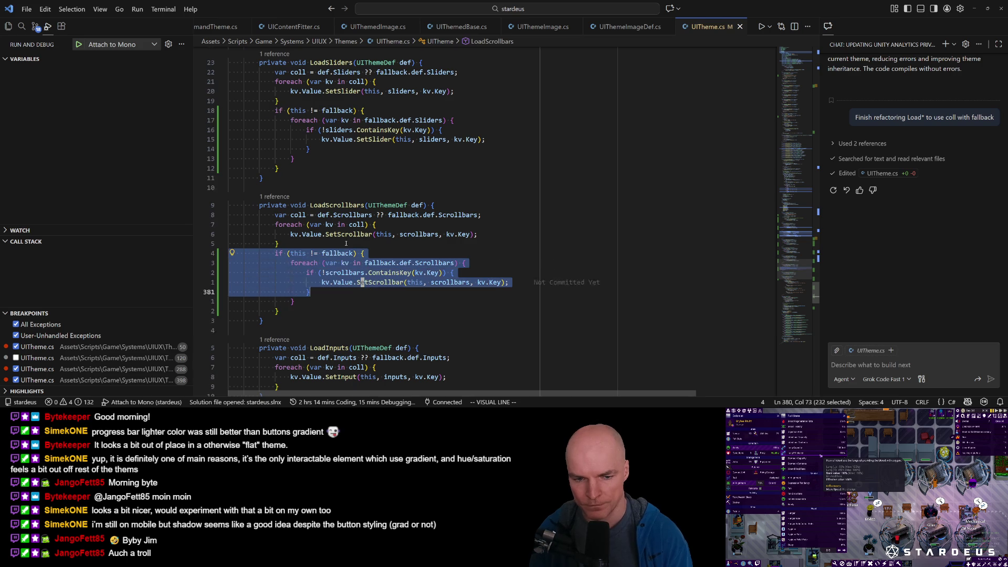
{"action": "key", "text": "y"}
{"action": "scroll", "coordinate": [356, 219], "scroll_direction": "down", "scroll_amount": 2}
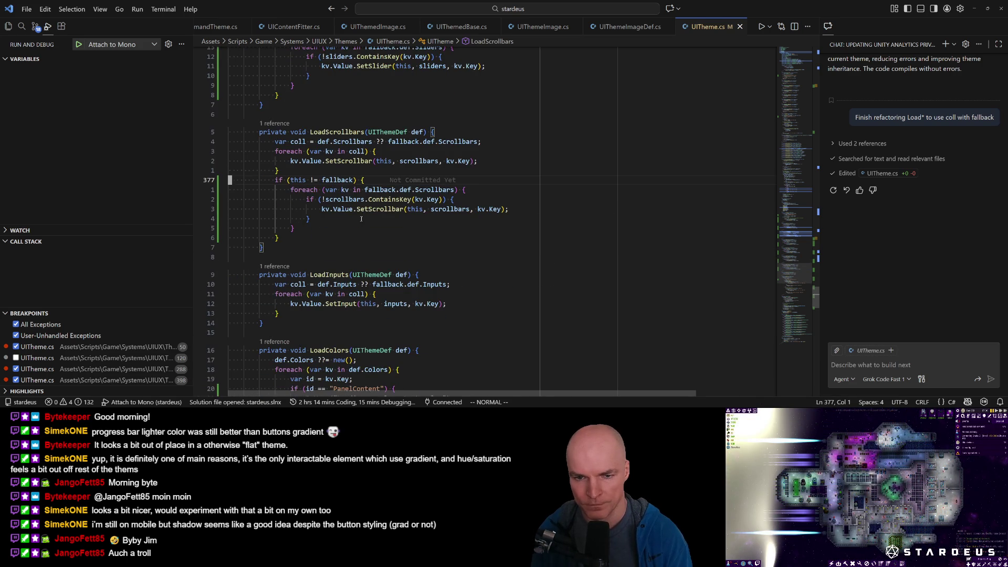
{"action": "scroll", "coordinate": [378, 213], "scroll_direction": "down", "scroll_amount": 1}
{"action": "scroll", "coordinate": [342, 232], "scroll_direction": "down", "scroll_amount": 1}
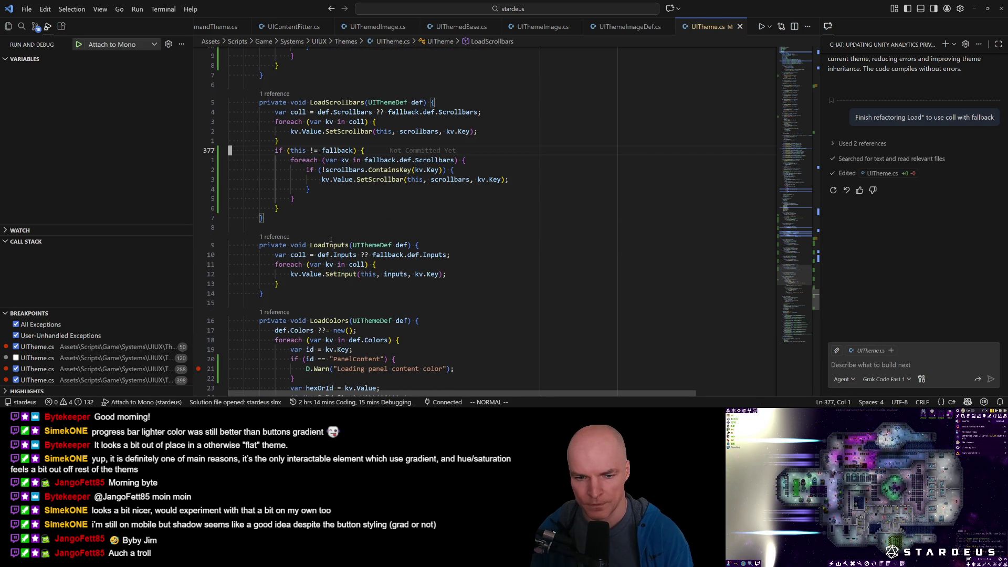
{"action": "left_click", "coordinate": [302, 285]}
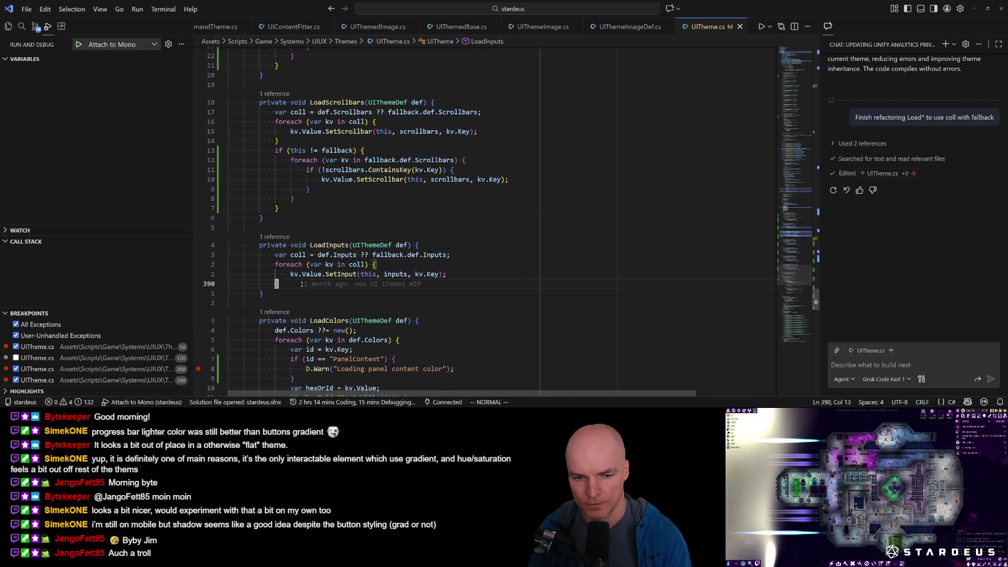
Step: Paste the fallback block into LoadInputs, adapt it to Inputs, inputs and SetInput, and save
{"action": "key", "text": "p"}
{"action": "key", "text": "j"}
{"action": "key", "text": "w"}
{"action": "key", "text": "w"}
{"action": "key", "text": "w"}
{"action": "key", "text": "w"}
{"action": "key", "text": "w"}
{"action": "type", "text": "cwinp"}
{"action": "key", "text": "Tab"}
{"action": "key", "text": "Down"}
{"action": "key", "text": "ctrl+Left"}
{"action": "key", "text": "ctrl+Left"}
{"action": "key", "text": "ctrl+Left"}
{"action": "key", "text": "ctrl+w"}
{"action": "type", "text": "inp"}
{"action": "key", "text": "Tab"}
{"action": "key", "text": "Escape"}
{"action": "type", "text": "jcwtInp"}
{"action": "key", "text": "Tab"}
{"action": "key", "text": "Escape"}
{"action": "key", "text": "w"}
{"action": "key", "text": "w"}
{"action": "key", "text": "w"}
{"action": "type", "text": "cwinp"}
{"action": "key", "text": "Tab"}
{"action": "key", "text": "ctrl+s"}
Step: Scroll down to the LoadColors loop and place the cursor in it
{"action": "scroll", "coordinate": [338, 268], "scroll_direction": "down", "scroll_amount": 3}
{"action": "scroll", "coordinate": [339, 268], "scroll_direction": "up", "scroll_amount": 3}
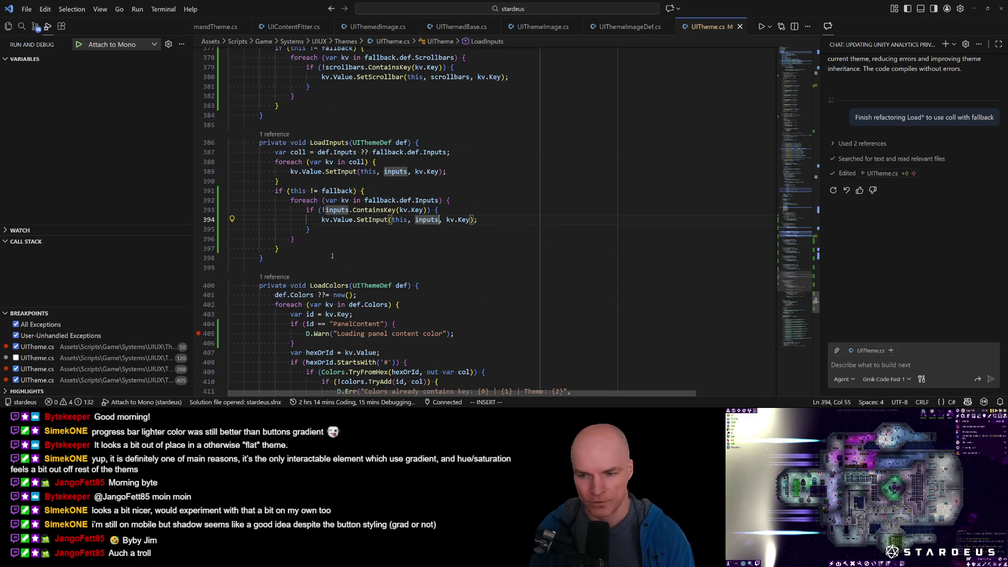
{"action": "scroll", "coordinate": [375, 247], "scroll_direction": "down", "scroll_amount": 2}
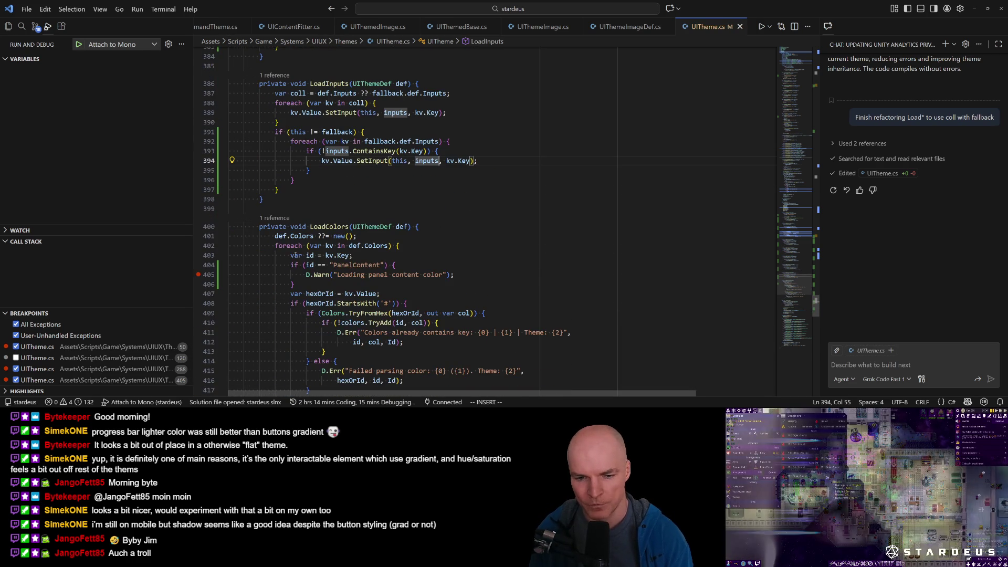
{"action": "scroll", "coordinate": [327, 259], "scroll_direction": "down", "scroll_amount": 2}
{"action": "left_click", "coordinate": [357, 187]}
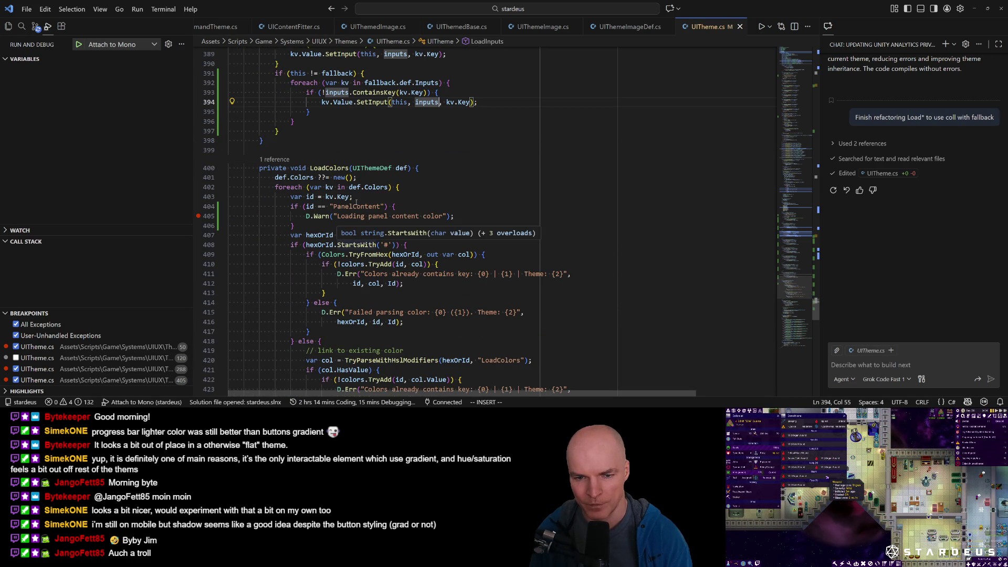
Step: Remove the 'def.Colors ??= new();' assignment in UITheme.cs LoadColors
{"action": "scroll", "coordinate": [363, 258], "scroll_direction": "down", "scroll_amount": 2}
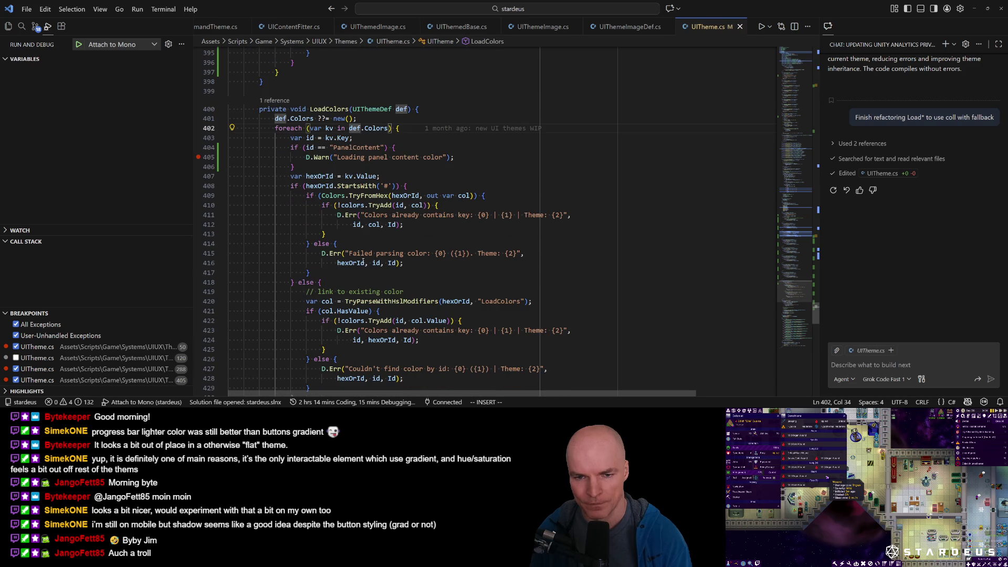
{"action": "scroll", "coordinate": [371, 249], "scroll_direction": "down", "scroll_amount": 3}
{"action": "scroll", "coordinate": [385, 265], "scroll_direction": "up", "scroll_amount": 3}
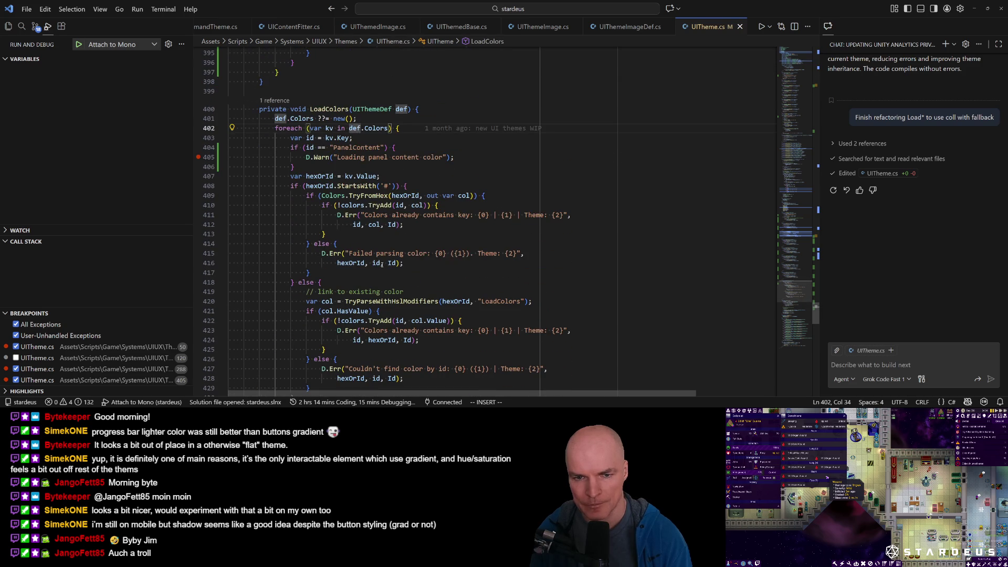
{"action": "scroll", "coordinate": [381, 264], "scroll_direction": "up", "scroll_amount": 1}
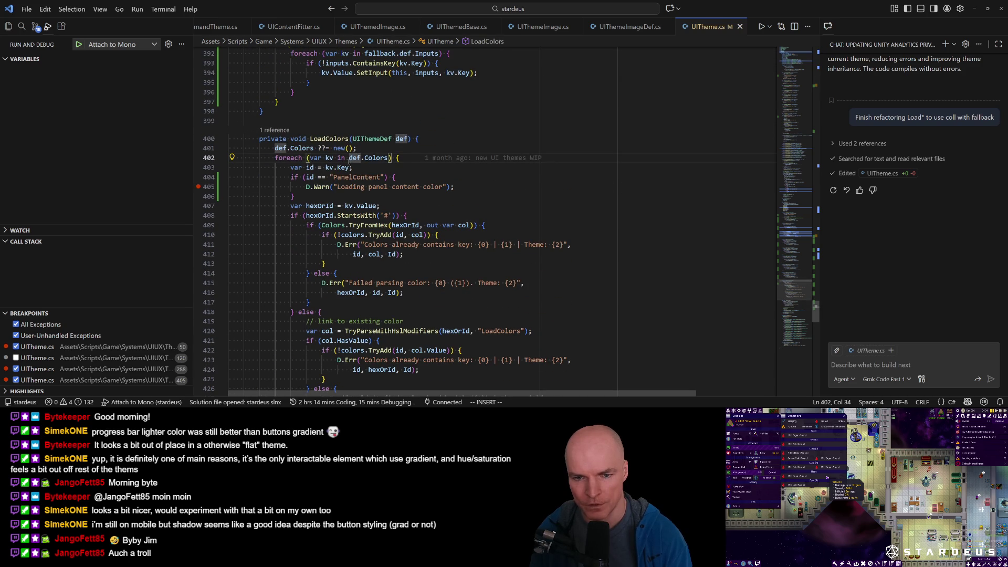
{"action": "mouse_move", "coordinate": [376, 158]}
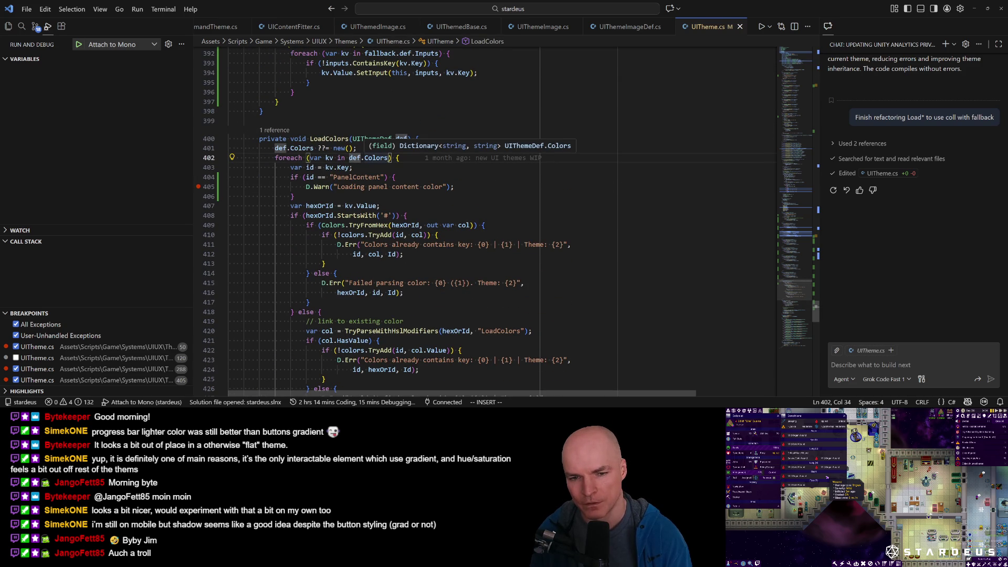
{"action": "left_click", "coordinate": [287, 158]}
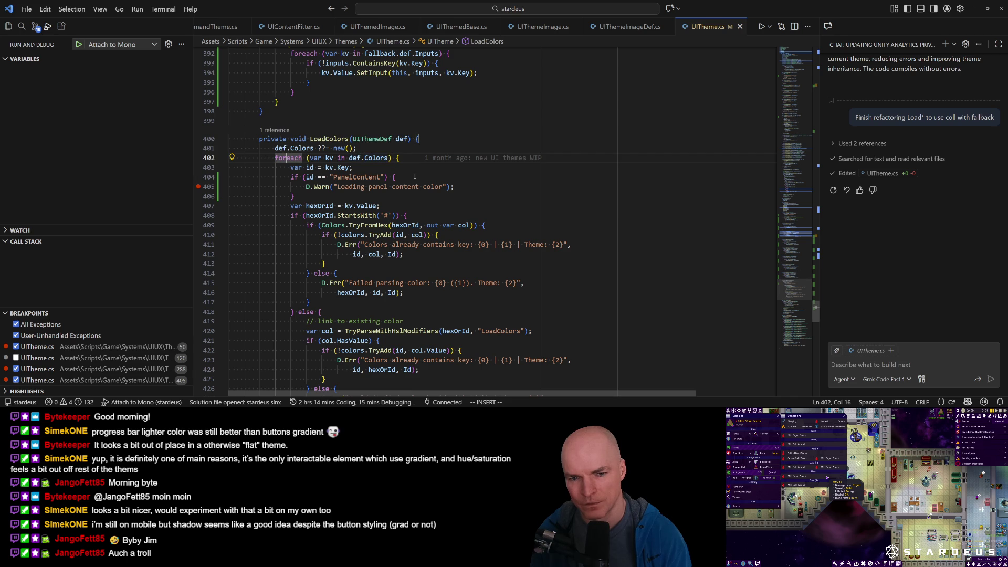
{"action": "key", "text": "ctrl+shift+Return"}
{"action": "type", "text": "if ("}
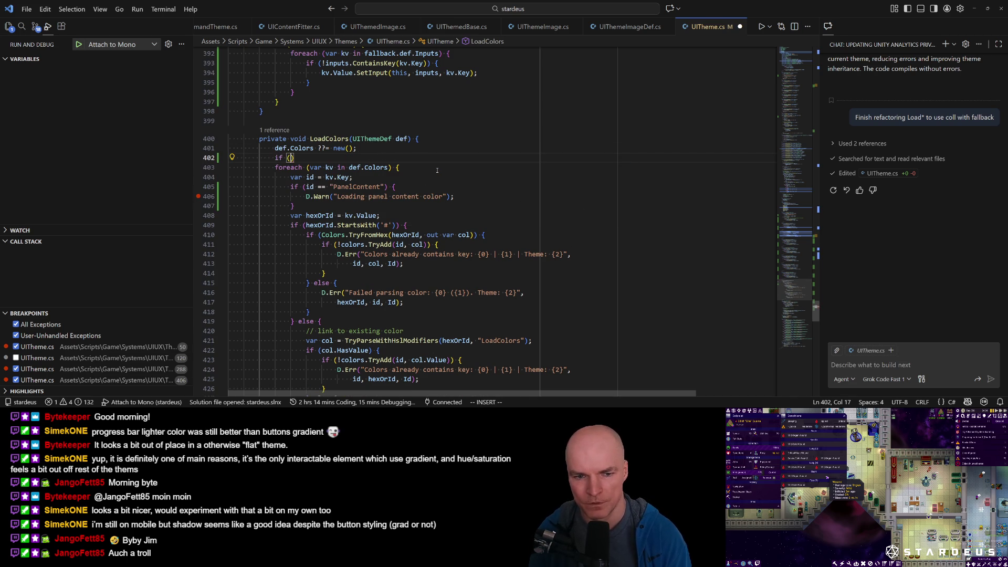
{"action": "key", "text": "Escape"}
{"action": "key", "text": "u"}
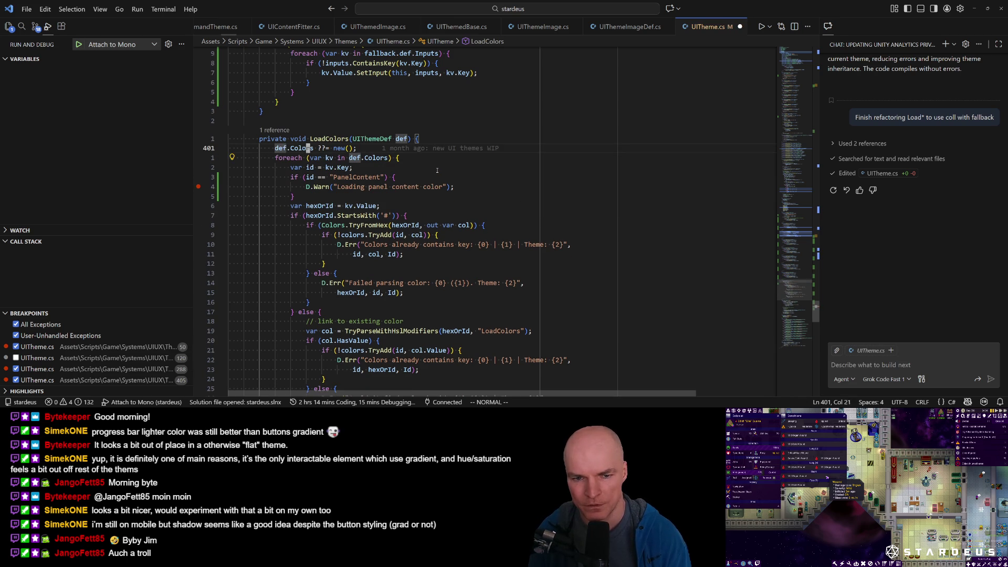
{"action": "key", "text": "shift+c"}
{"action": "type", "text": "ll"}
{"action": "key", "text": "Escape"}
Step: Add 'if (def.Colors == null) { D.Throw("Colors block cannot be skipped") }', then switch to Unity
{"action": "type", "text": "Iif ("}
{"action": "key", "text": "End"}
{"action": "type", "text": ") {"}
{"action": "key", "text": "Return"}
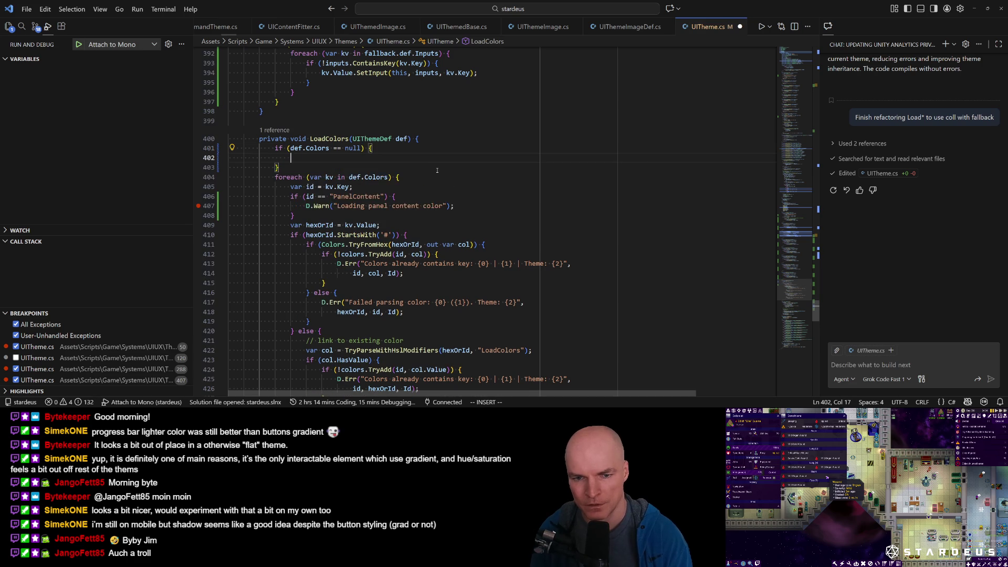
{"action": "type", "text": "D.Throw"}
{"action": "type", "text": "(\"Colors "}
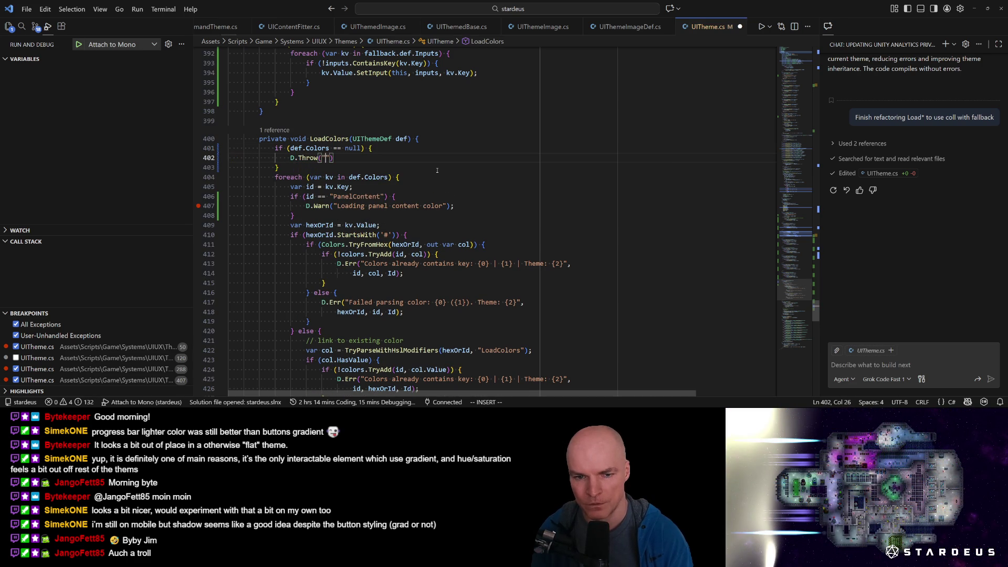
{"action": "type", "text": "block cannot be skiped"}
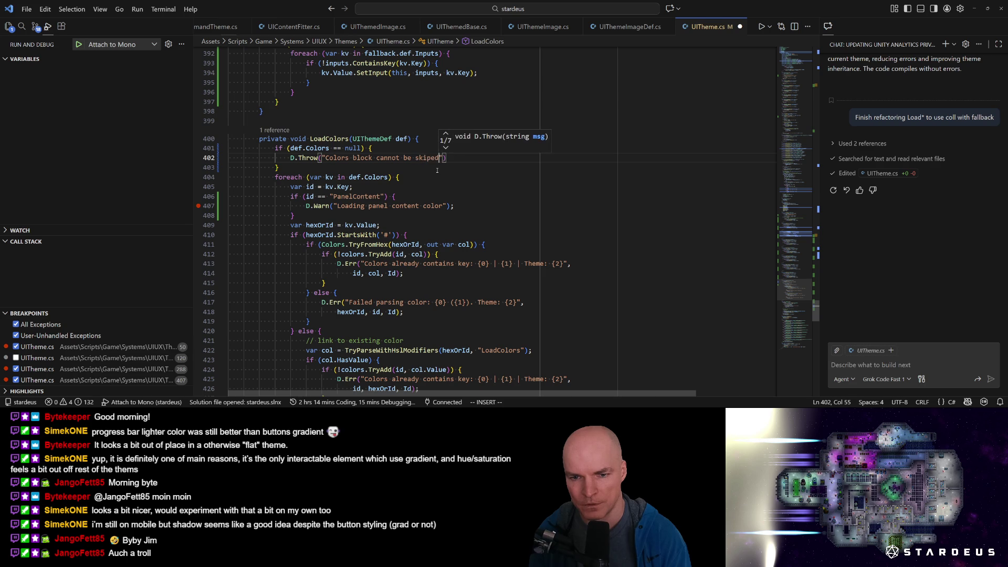
{"action": "key", "text": "BackSpace"}
{"action": "type", "text": "ped"}
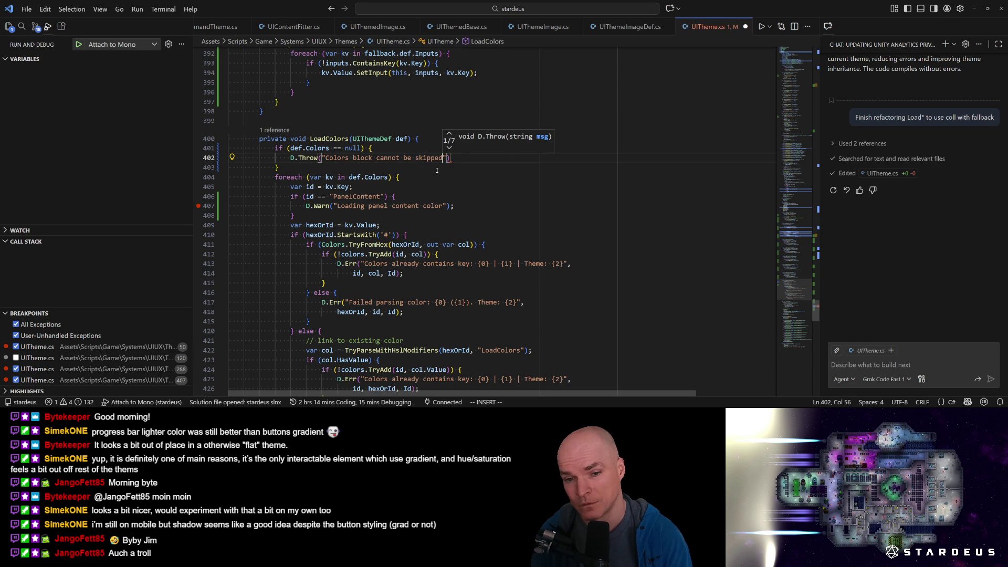
{"action": "key", "text": "Escape"}
{"action": "key", "text": "alt+Tab"}
{"action": "scroll", "coordinate": [344, 304], "scroll_direction": "down", "scroll_amount": 2}
Step: Apply the Simek's Favorite Buttons theme and set Screen Resolution to 3440x1440
{"action": "scroll", "coordinate": [322, 283], "scroll_direction": "up", "scroll_amount": 10}
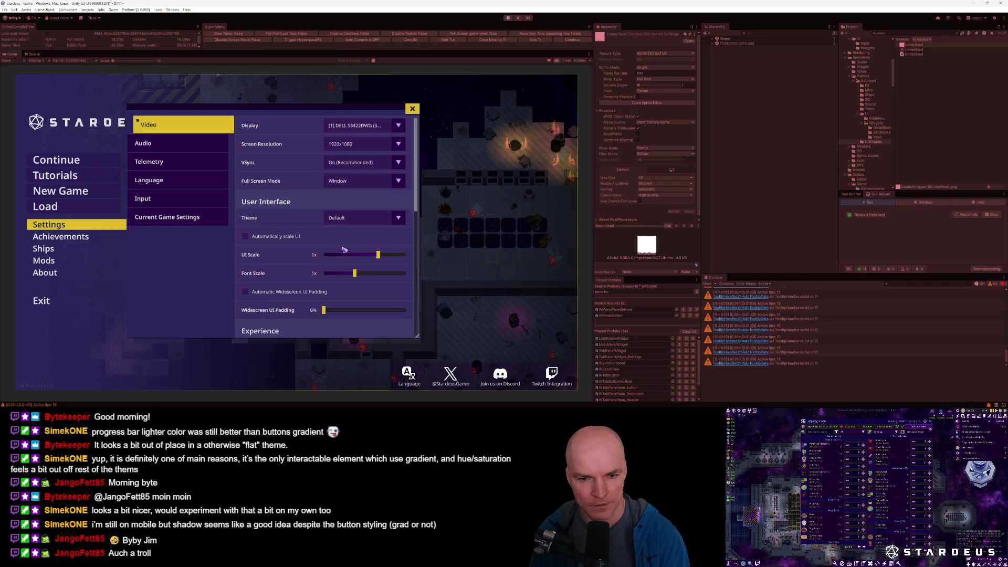
{"action": "left_click", "coordinate": [357, 217]}
{"action": "left_click", "coordinate": [350, 251]}
{"action": "scroll", "coordinate": [349, 262], "scroll_direction": "down", "scroll_amount": 10}
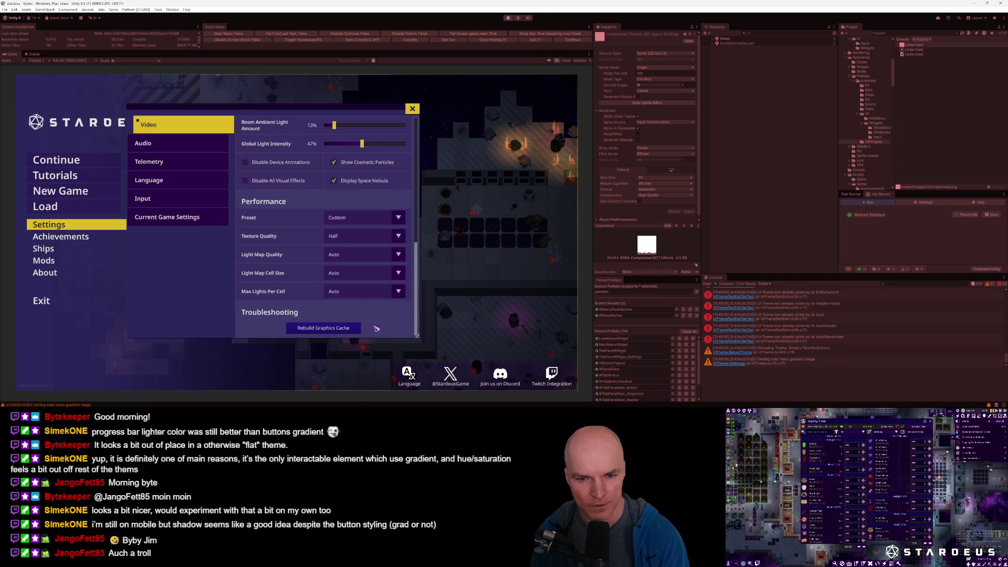
{"action": "scroll", "coordinate": [377, 323], "scroll_direction": "up", "scroll_amount": 10}
{"action": "left_click", "coordinate": [377, 143]}
{"action": "left_click", "coordinate": [366, 175]}
Step: Cycle the theme through Default, Simek's Favorite Buttons and Neon Nights, end on Default, and resume
{"action": "left_click", "coordinate": [366, 217]}
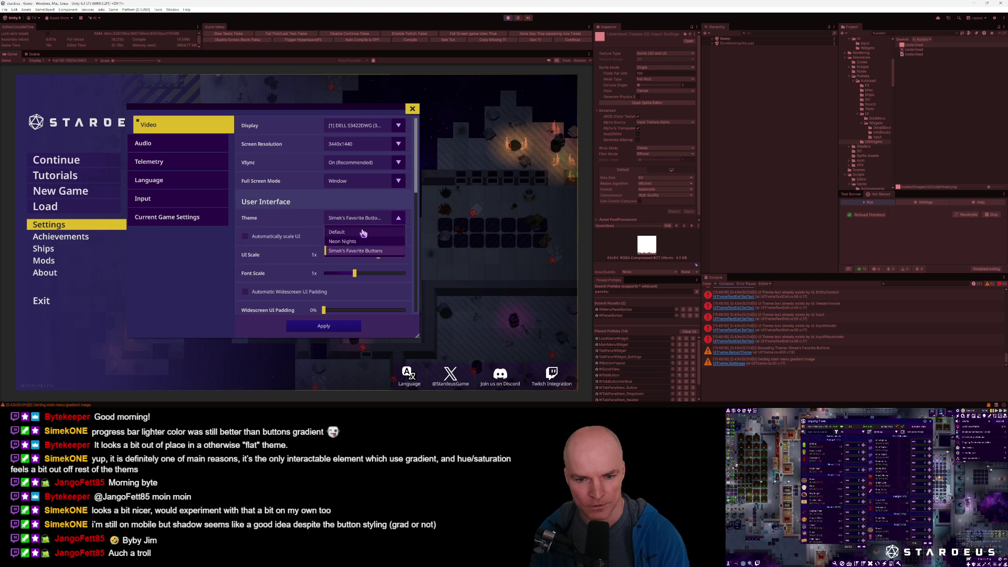
{"action": "left_click", "coordinate": [359, 237]}
{"action": "left_click", "coordinate": [348, 226]}
{"action": "left_click", "coordinate": [349, 245]}
{"action": "left_click", "coordinate": [353, 222]}
{"action": "left_click", "coordinate": [353, 247]}
{"action": "scroll", "coordinate": [312, 238], "scroll_direction": "down", "scroll_amount": 5}
{"action": "scroll", "coordinate": [316, 264], "scroll_direction": "up", "scroll_amount": 5}
{"action": "left_click", "coordinate": [342, 217]}
{"action": "left_click", "coordinate": [344, 235]}
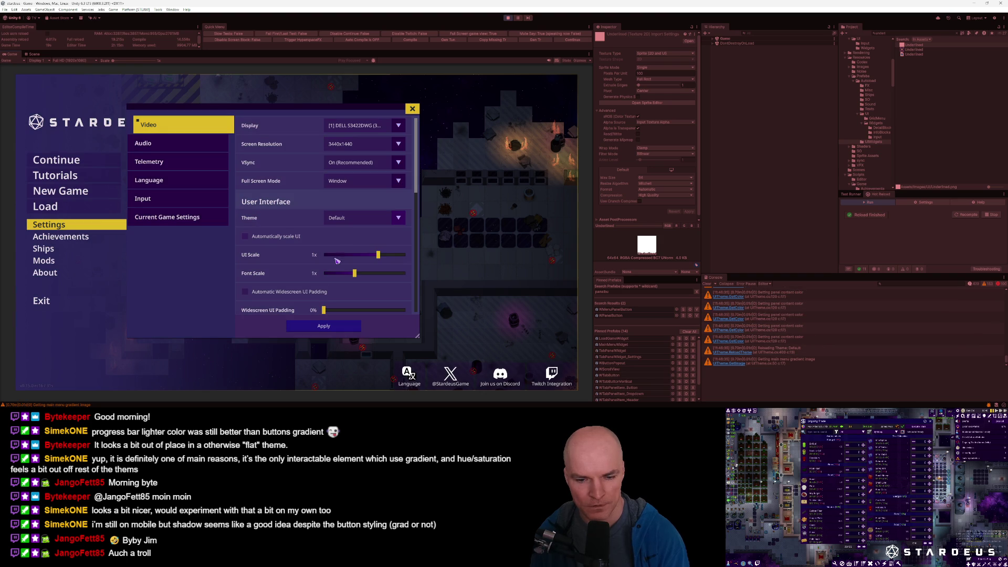
{"action": "left_click", "coordinate": [73, 165]}
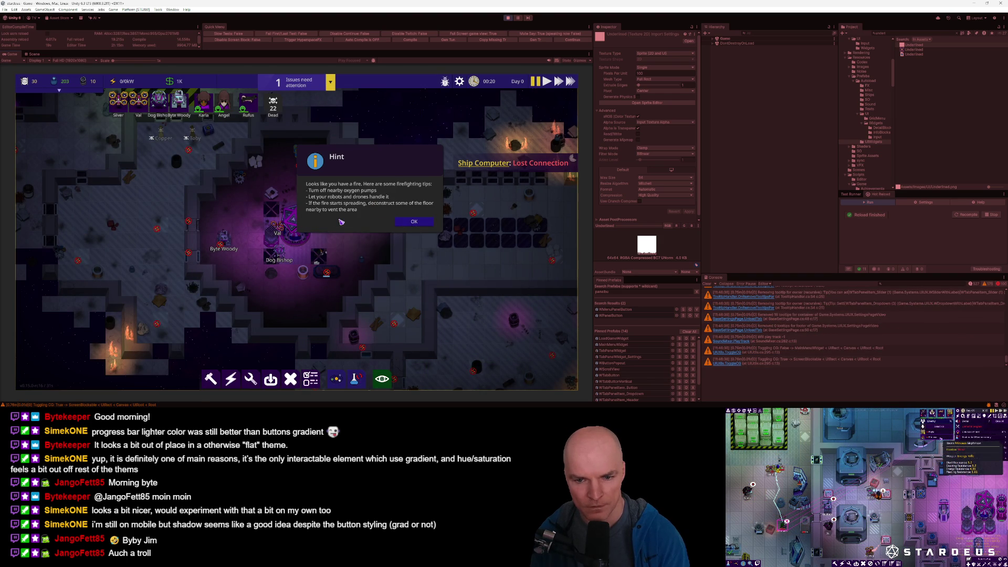
Step: Reposition the Hint dialog and zoom the game view in on it, then reset scale to 1x
{"action": "mouse_move", "coordinate": [362, 160]}
{"action": "left_mouse_down"}
{"action": "mouse_move", "coordinate": [292, 196]}
{"action": "mouse_move", "coordinate": [367, 175]}
{"action": "mouse_move", "coordinate": [357, 188]}
{"action": "mouse_move", "coordinate": [312, 187]}
{"action": "mouse_move", "coordinate": [297, 173]}
{"action": "left_mouse_up"}
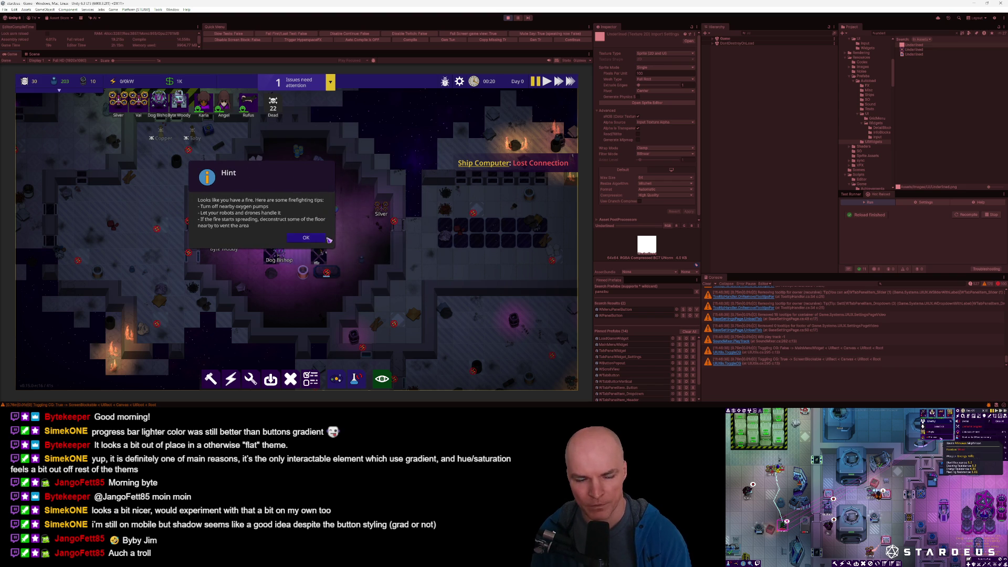
{"action": "left_click_drag", "start_coordinate": [118, 61], "coordinate": [154, 60]}
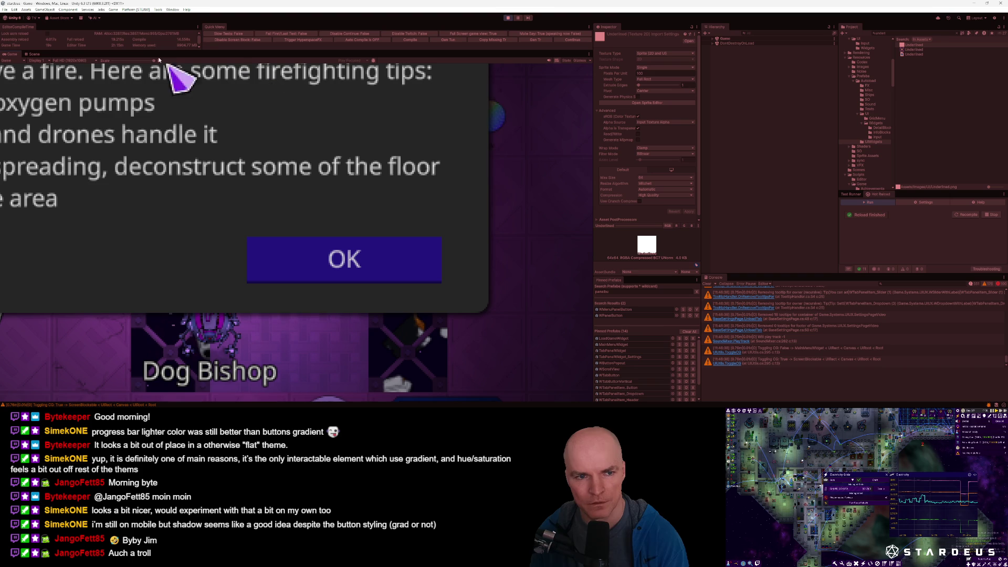
{"action": "left_click", "coordinate": [116, 60]}
{"action": "left_click_drag", "start_coordinate": [117, 59], "coordinate": [112, 60]}
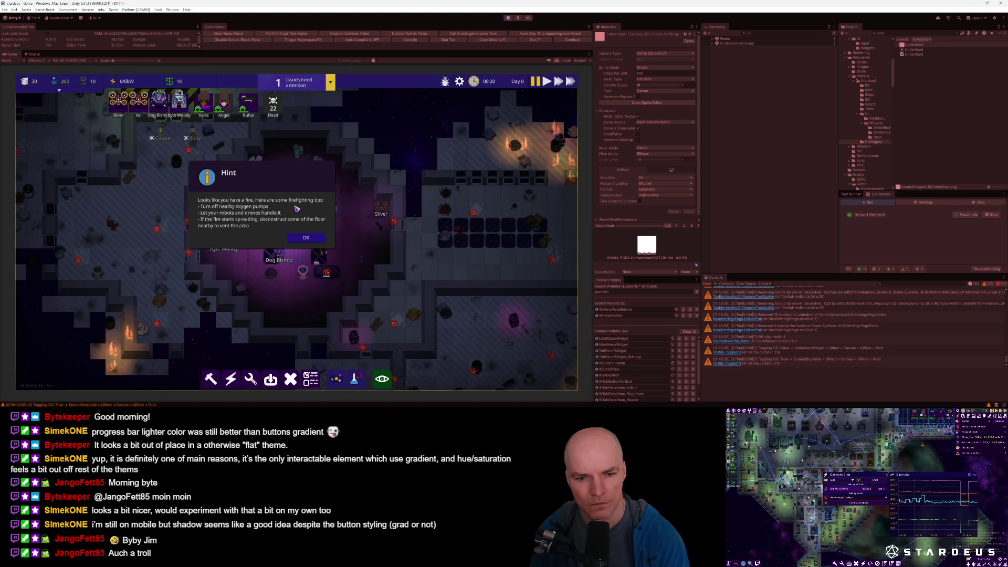
{"action": "left_click_drag", "start_coordinate": [292, 187], "coordinate": [387, 181]}
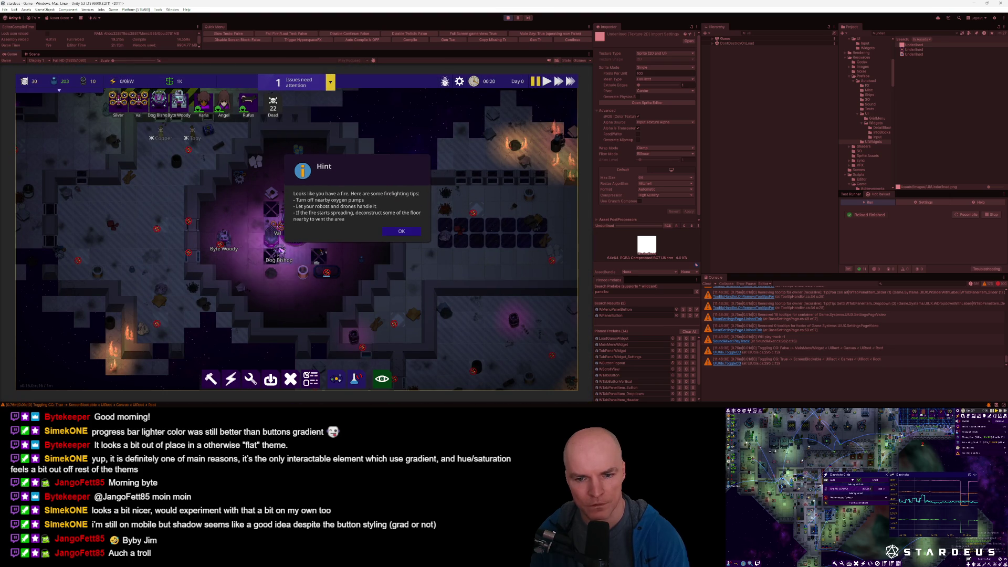
Step: Check Inventory, show Byte Woody's Handgun and Knife weapon choices, and find WPopup_Hint via 'Hi' search
{"action": "mouse_move", "coordinate": [62, 84]}
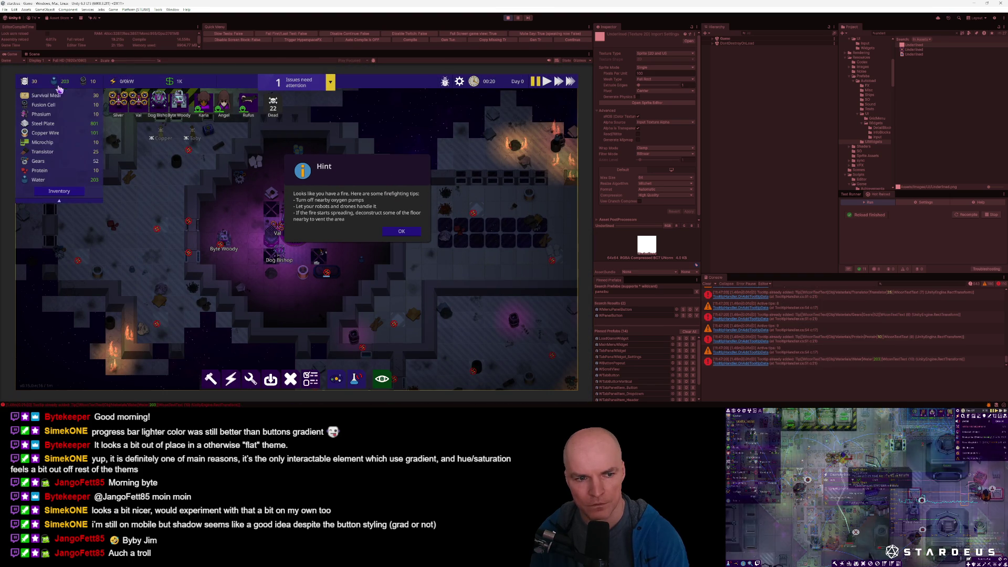
{"action": "left_click", "coordinate": [71, 192]}
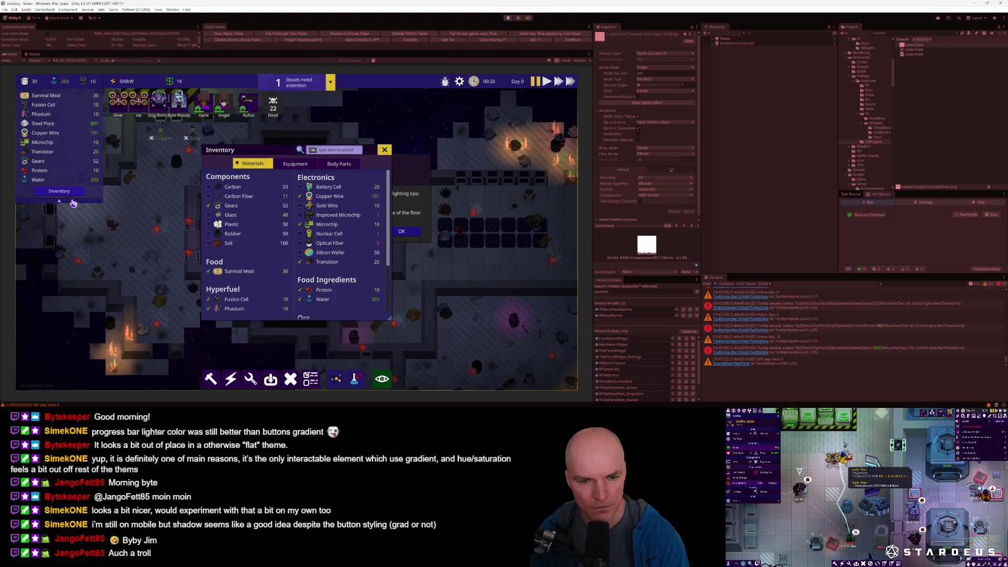
{"action": "scroll", "coordinate": [296, 273], "scroll_direction": "down", "scroll_amount": 3}
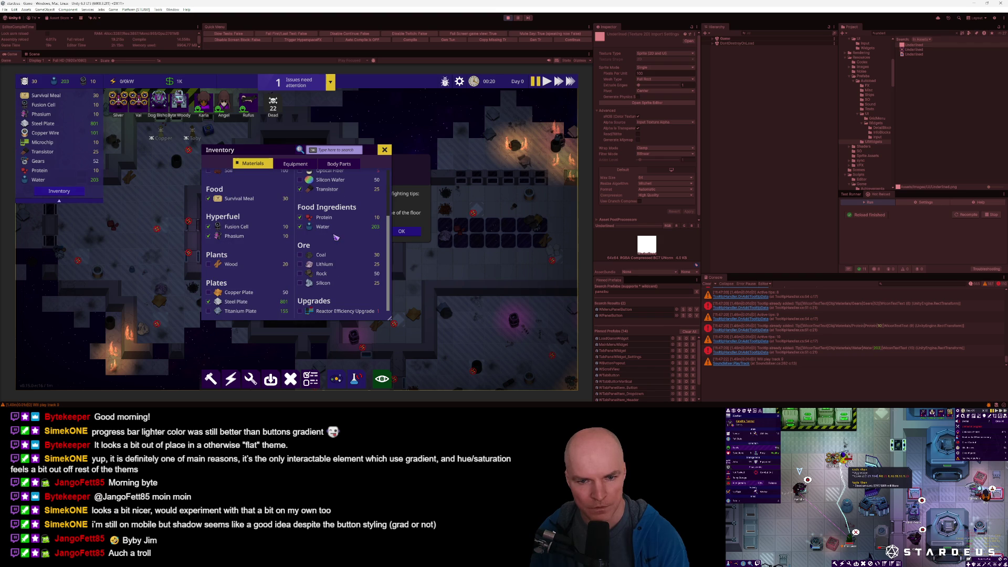
{"action": "scroll", "coordinate": [336, 249], "scroll_direction": "up", "scroll_amount": 3}
{"action": "left_click", "coordinate": [384, 149]}
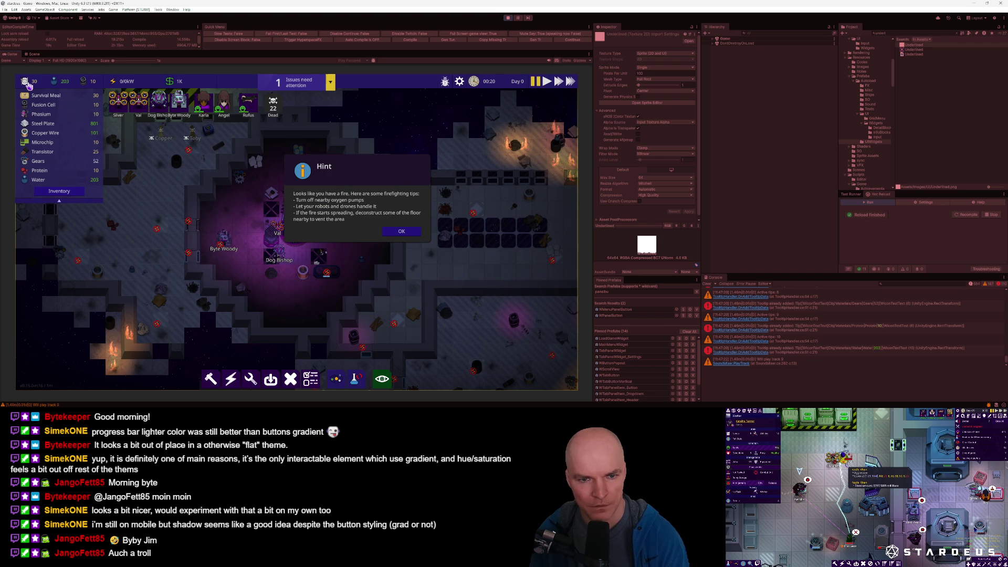
{"action": "left_click", "coordinate": [224, 237]}
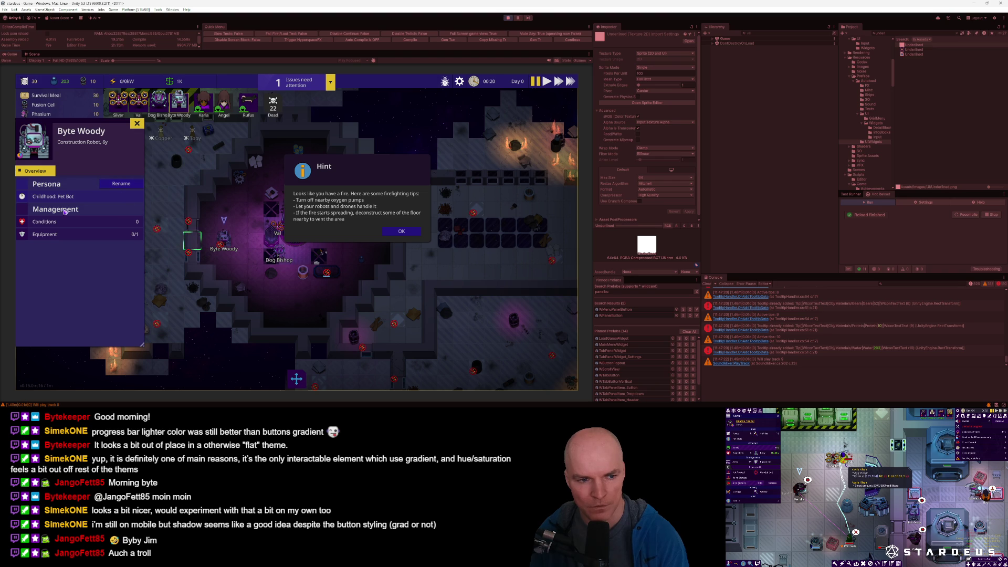
{"action": "left_click", "coordinate": [52, 225]}
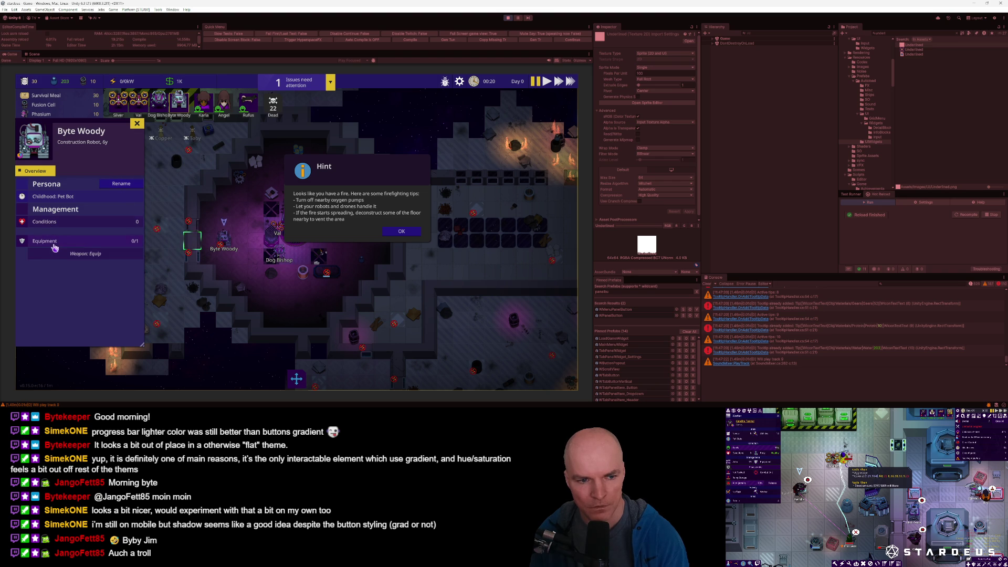
{"action": "left_click", "coordinate": [73, 255]}
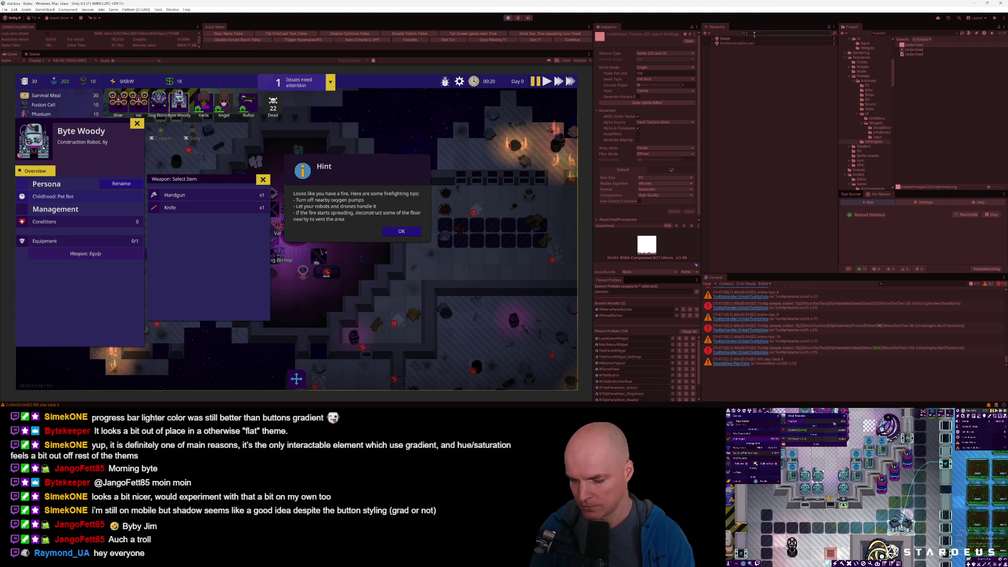
{"action": "type", "text": "Hi"}
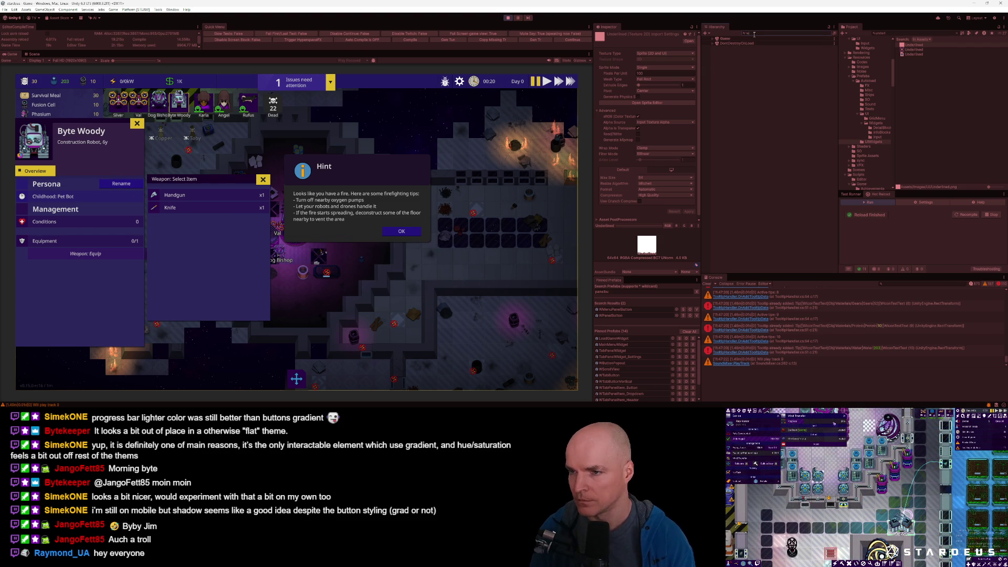
{"action": "key", "text": "Down"}
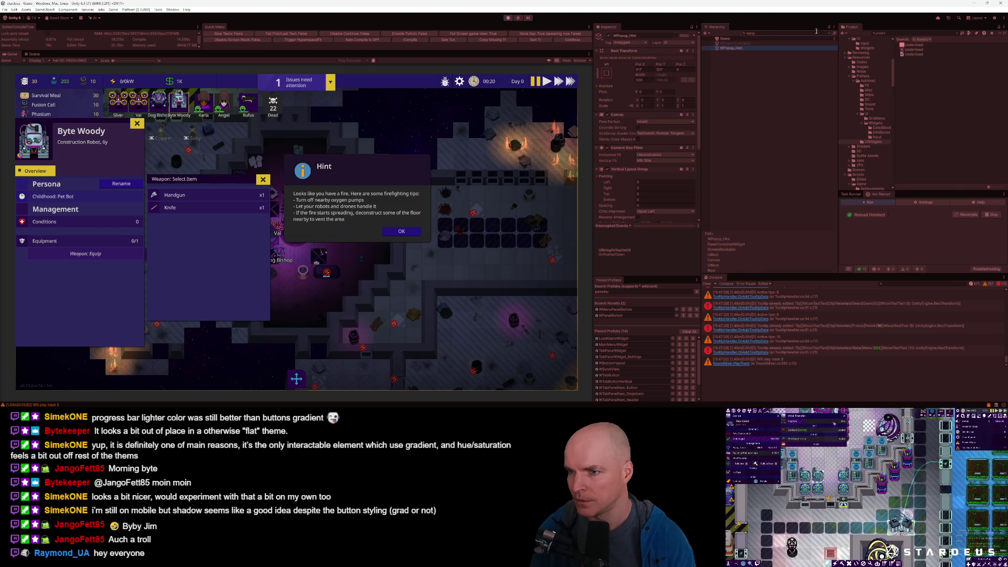
Step: Expand WPopup_Hint down to FooterContainer_Buttons, select WPanelButton_1 and open its Normal Color picker
{"action": "left_click", "coordinate": [832, 33]}
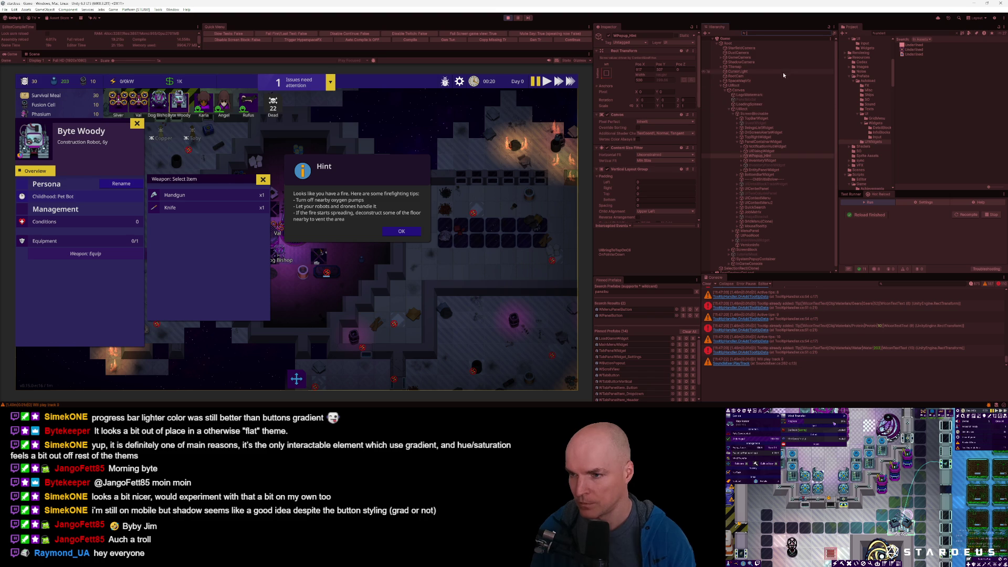
{"action": "left_click", "coordinate": [742, 156]}
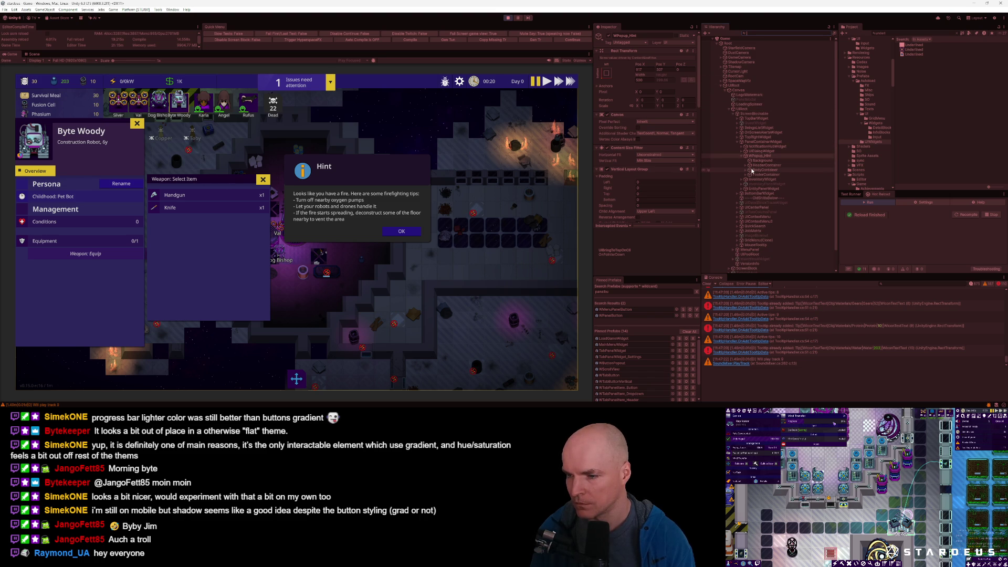
{"action": "left_click", "coordinate": [746, 170]}
{"action": "left_click", "coordinate": [746, 180]}
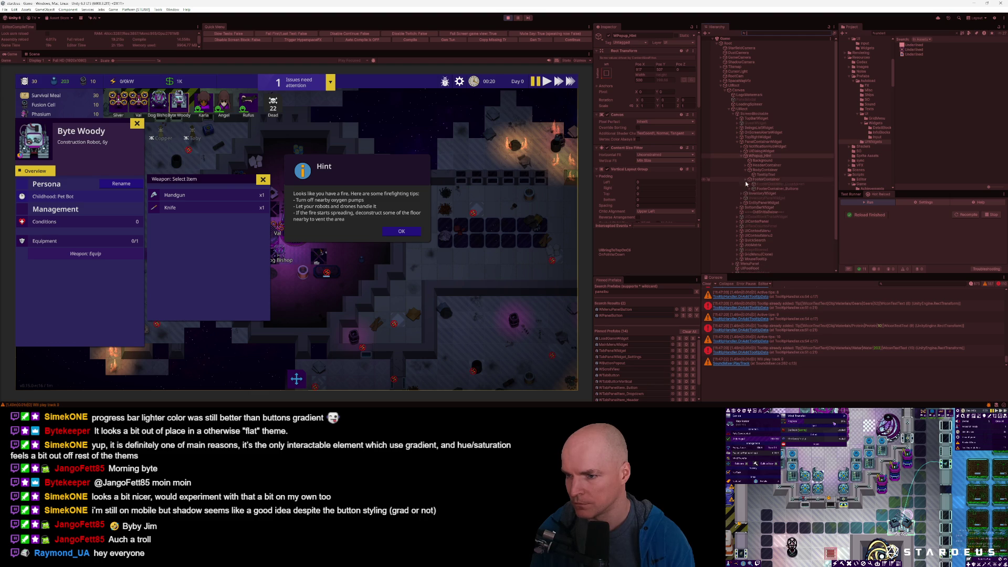
{"action": "left_click", "coordinate": [750, 189]}
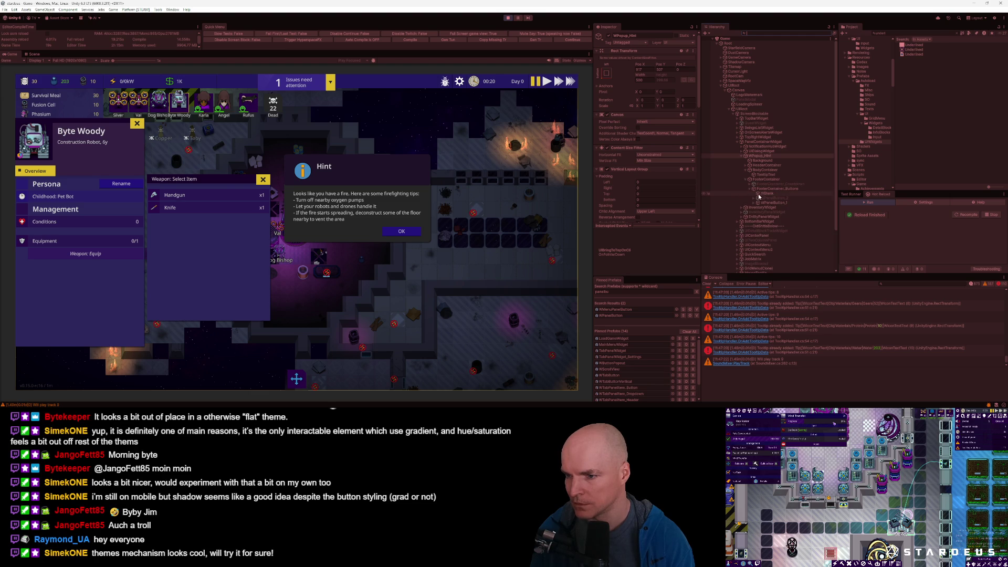
{"action": "left_click", "coordinate": [754, 203]}
{"action": "left_click", "coordinate": [770, 203]}
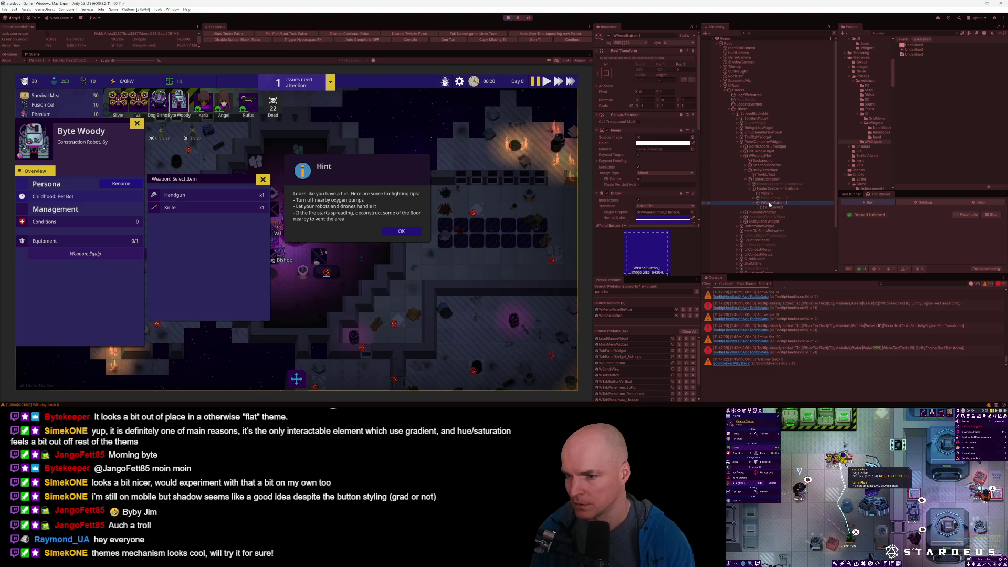
{"action": "scroll", "coordinate": [664, 168], "scroll_direction": "down", "scroll_amount": 2}
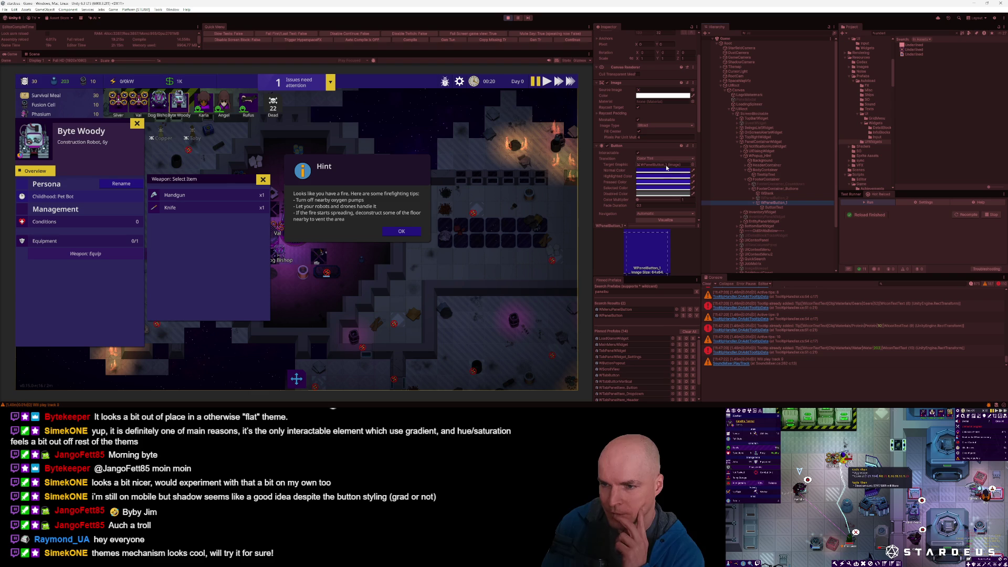
{"action": "left_click", "coordinate": [666, 171]}
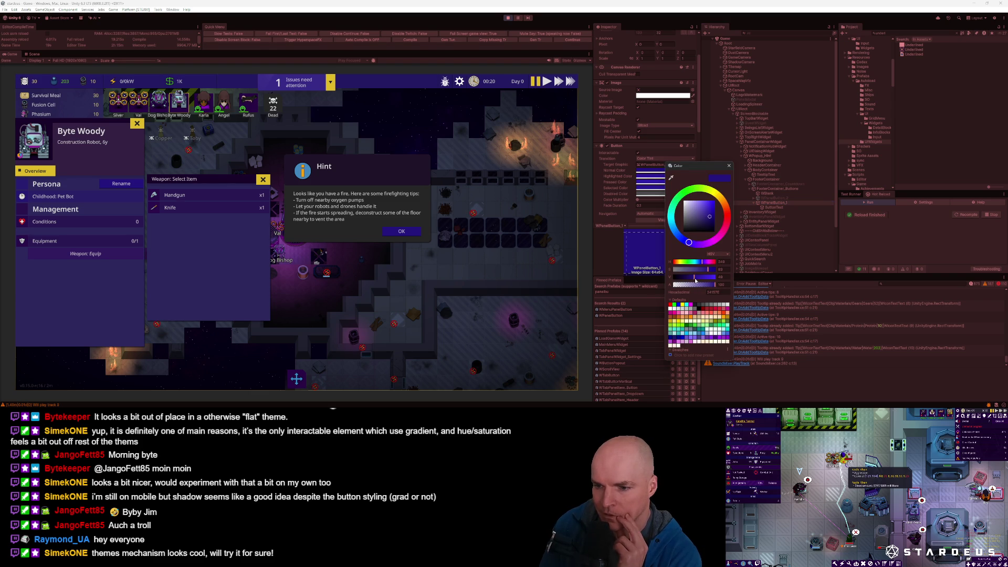
{"action": "mouse_move", "coordinate": [695, 280]}
{"action": "left_mouse_down"}
{"action": "mouse_move", "coordinate": [674, 275]}
{"action": "mouse_move", "coordinate": [698, 268]}
{"action": "left_mouse_up"}
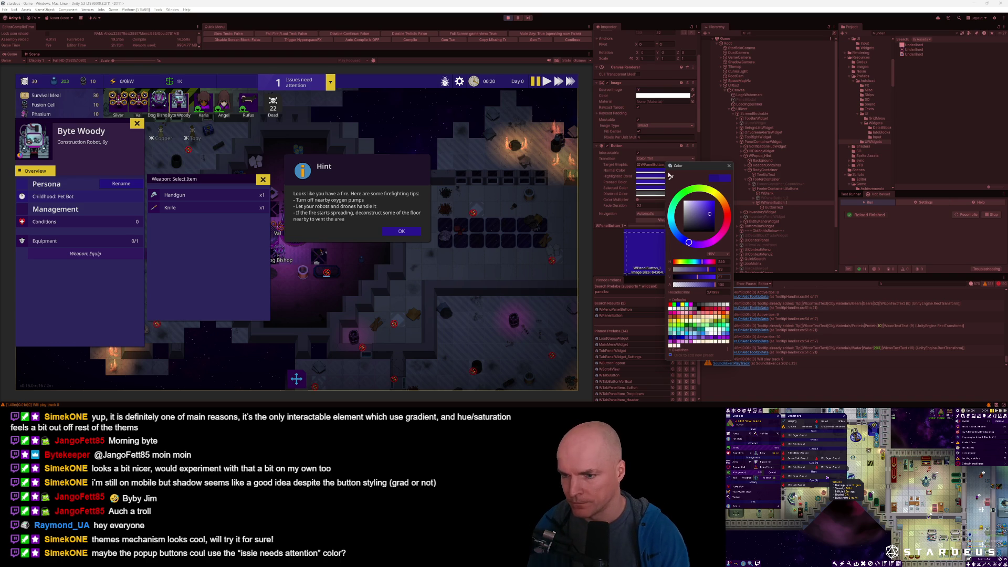
Step: Eyedrop the Issues need attention bar's purple into the button's Normal Color
{"action": "left_click", "coordinate": [671, 179]}
{"action": "left_click", "coordinate": [322, 85]}
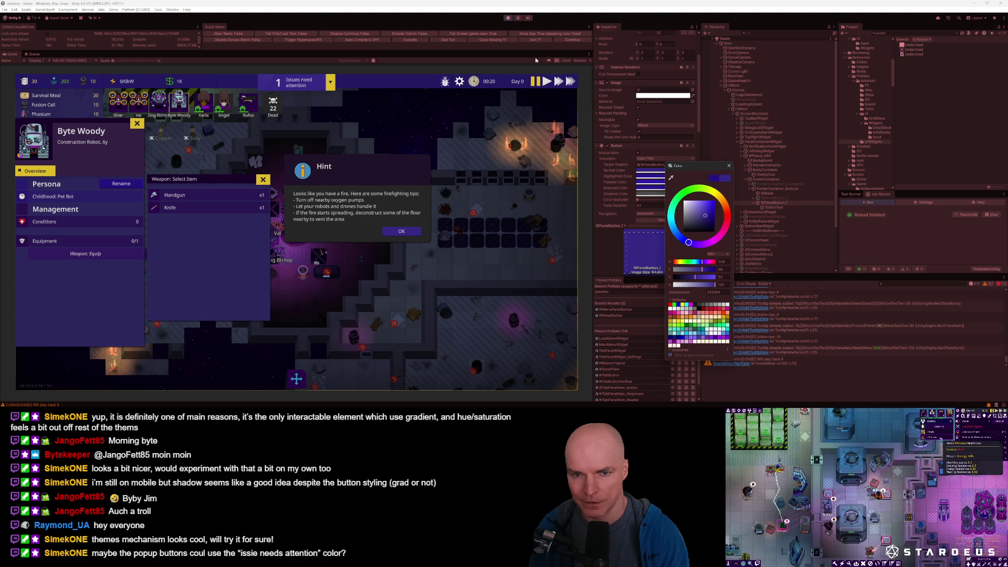
Step: Scrub Frame Debugger draw events to see when UI panels draw, then capture the Issues bar region
{"action": "left_click", "coordinate": [375, 61]}
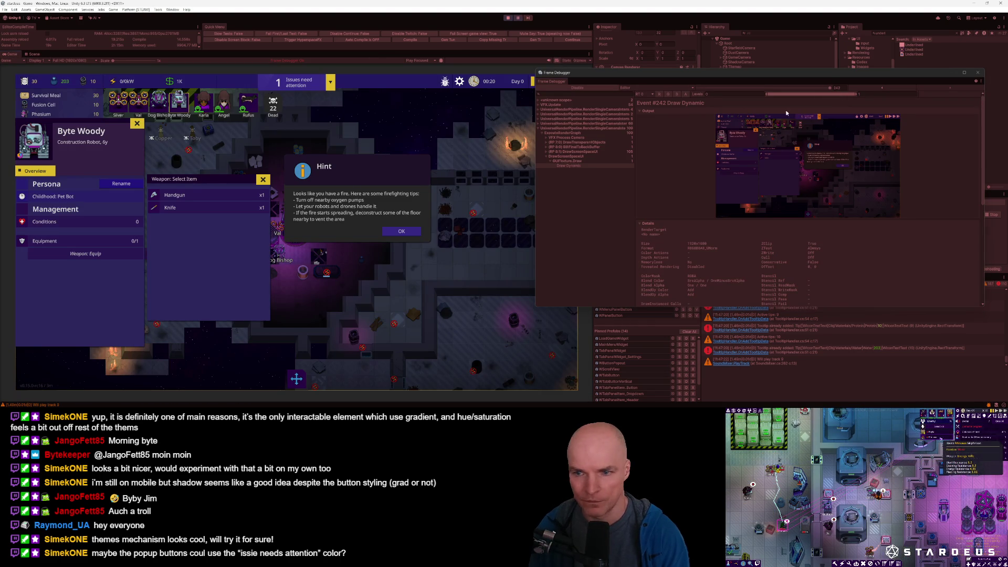
{"action": "mouse_move", "coordinate": [829, 90]}
{"action": "left_mouse_down"}
{"action": "mouse_move", "coordinate": [787, 90]}
{"action": "mouse_move", "coordinate": [801, 89]}
{"action": "left_mouse_up"}
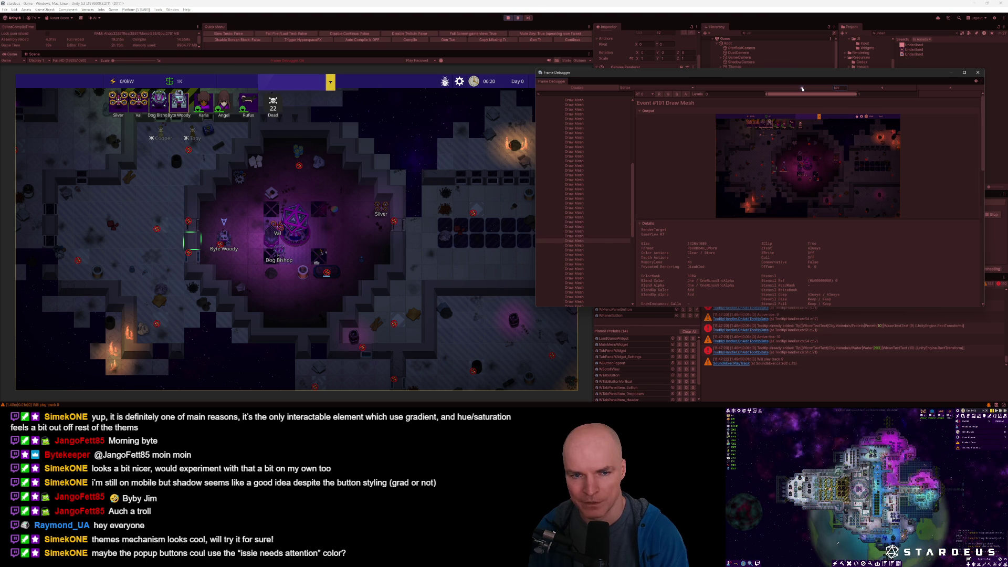
{"action": "left_click_drag", "start_coordinate": [800, 89], "coordinate": [898, 83]}
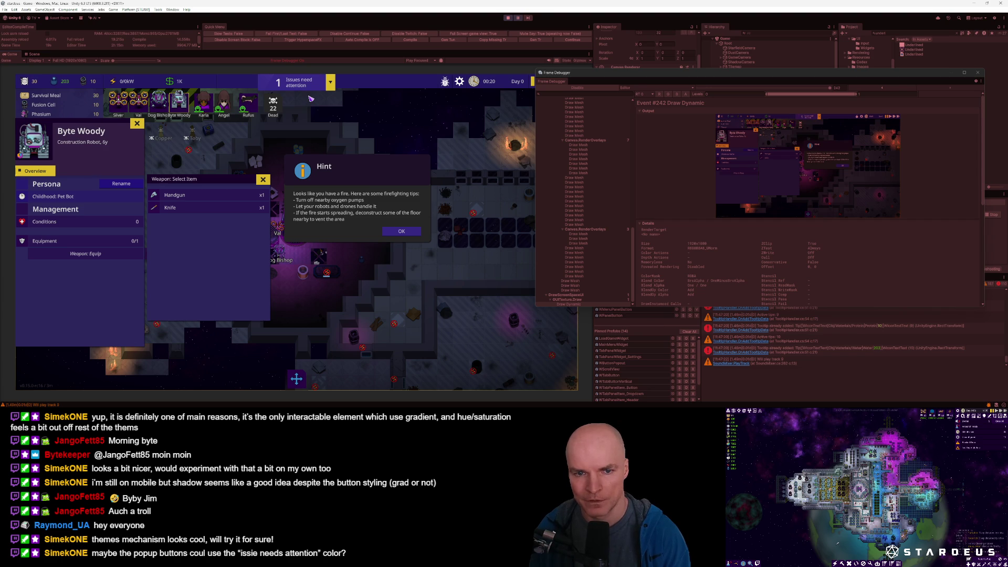
{"action": "left_click", "coordinate": [978, 73]}
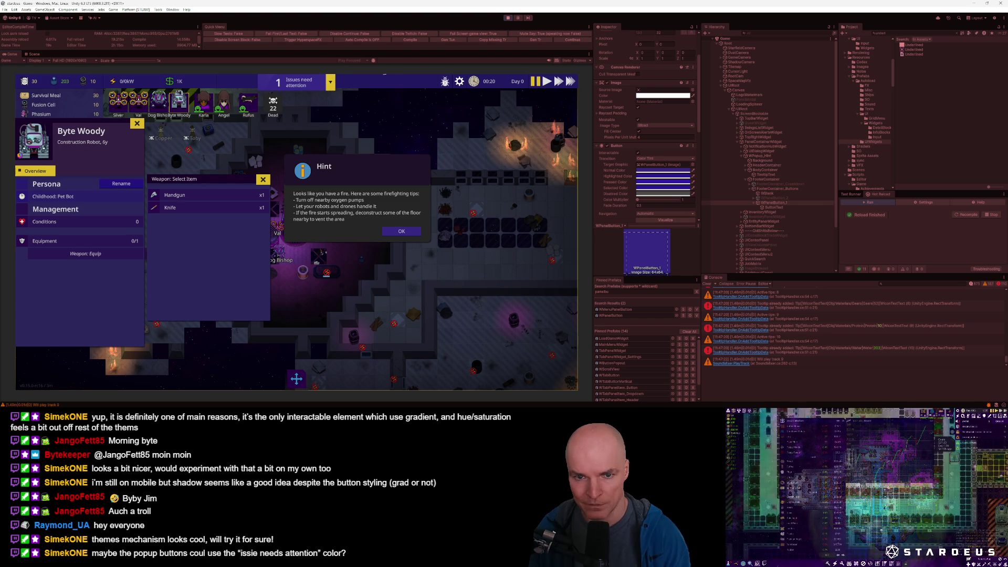
{"action": "key", "text": "Print"}
{"action": "left_click", "coordinate": [242, 100]}
Step: Open the bar capture in Greenshot's image editor and sample its purple, 372a68
{"action": "left_click", "coordinate": [292, 116]}
{"action": "left_click_drag", "start_coordinate": [396, 167], "coordinate": [723, 127]}
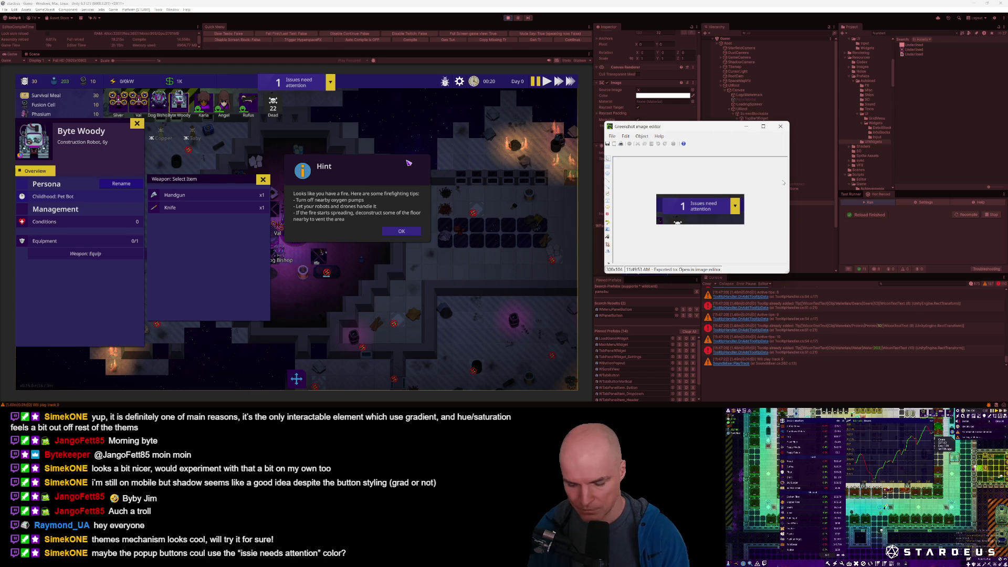
{"action": "key", "text": "Print"}
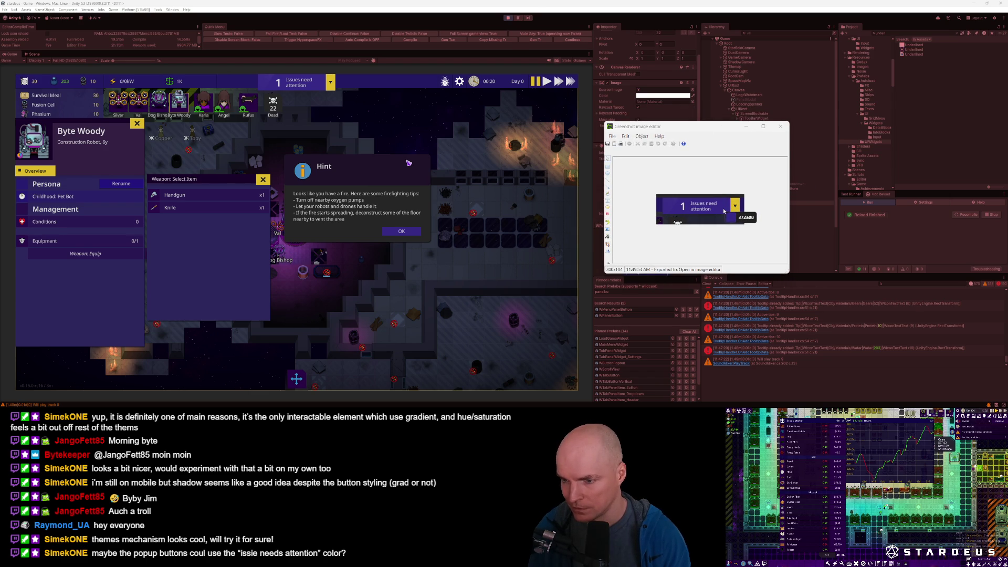
{"action": "left_click", "coordinate": [724, 211]}
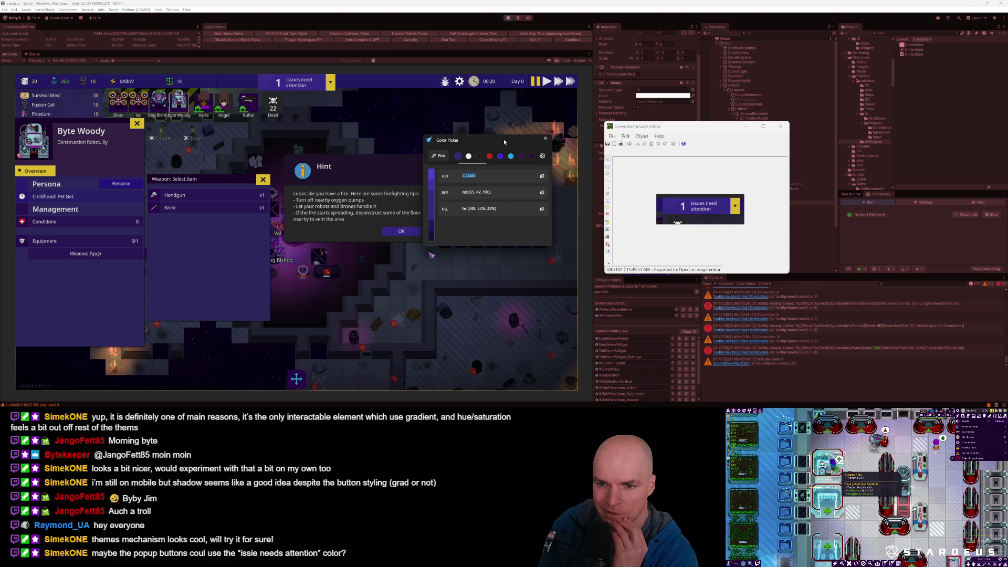
Step: Sample the top bar's dark purple, 23194e (RGB 35, 25, 94), with Color Picker
{"action": "mouse_move", "coordinate": [503, 139]}
{"action": "left_mouse_down"}
{"action": "mouse_move", "coordinate": [537, 173]}
{"action": "mouse_move", "coordinate": [710, 267]}
{"action": "left_mouse_up"}
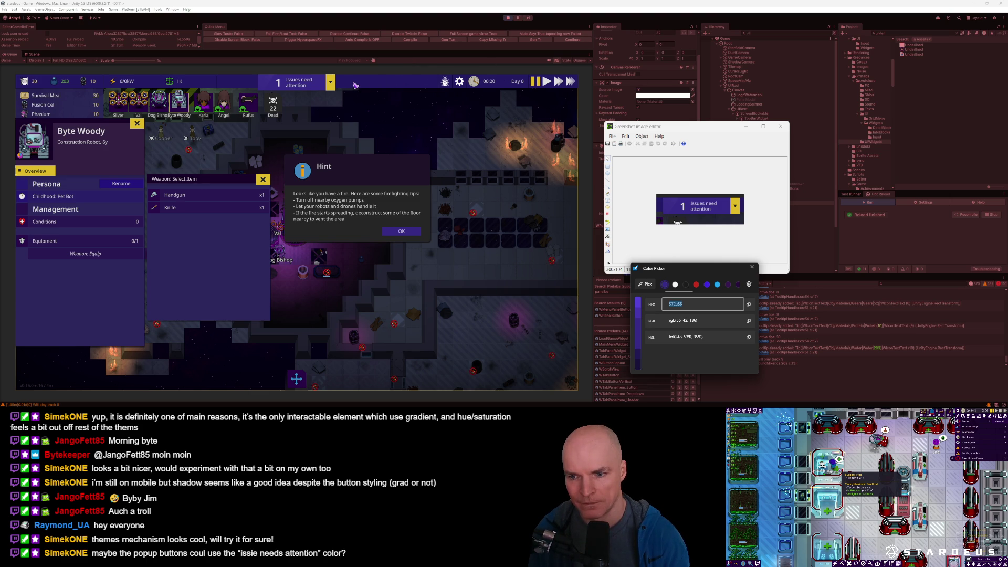
{"action": "key", "text": "super+shift+c"}
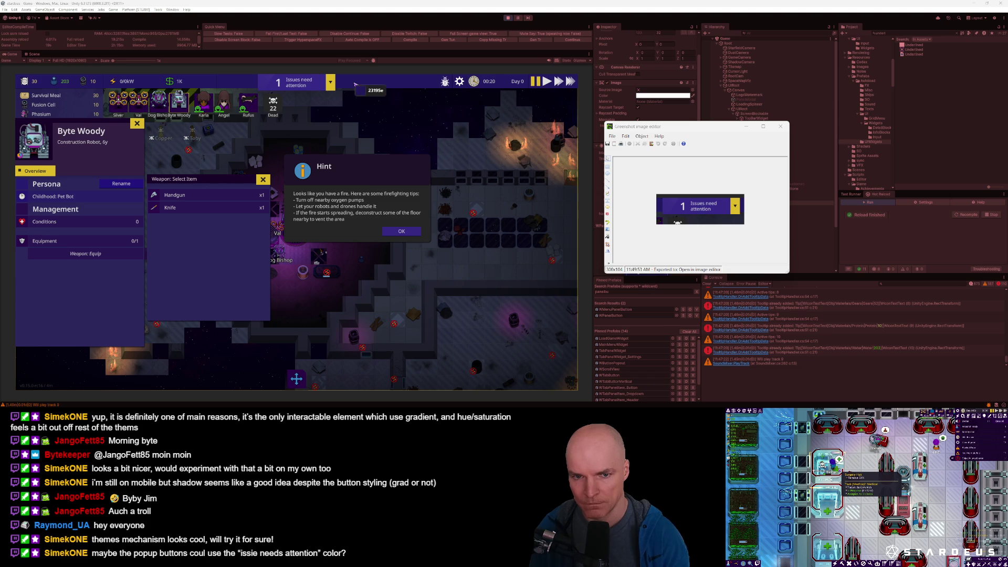
{"action": "left_click", "coordinate": [359, 84]}
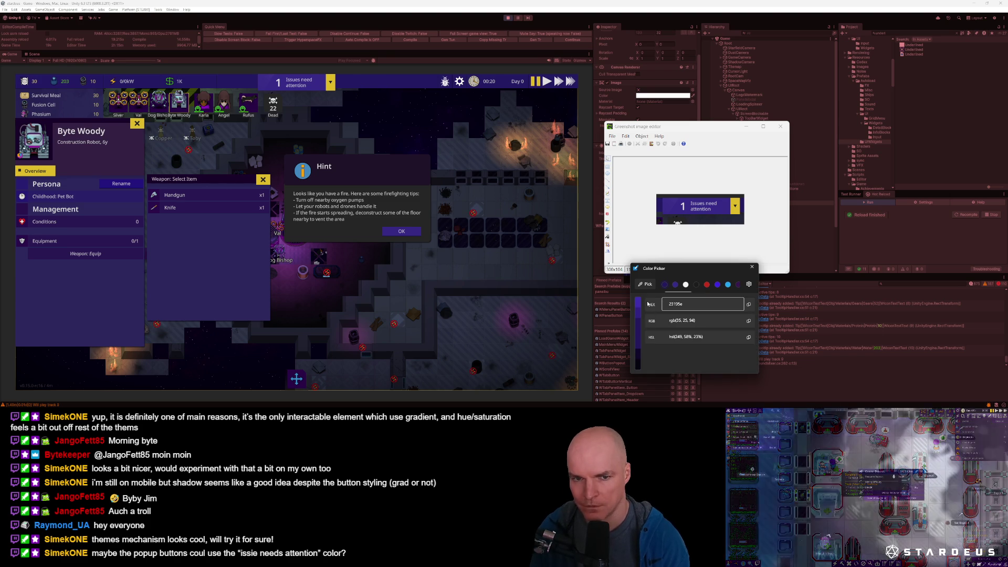
{"action": "left_click_drag", "start_coordinate": [687, 271], "coordinate": [611, 185]}
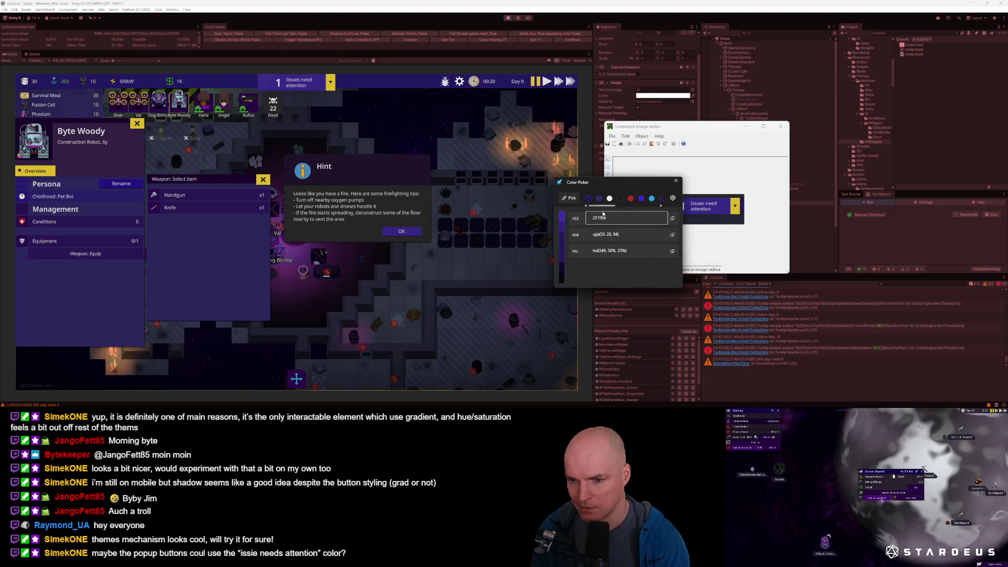
{"action": "left_click", "coordinate": [609, 234]}
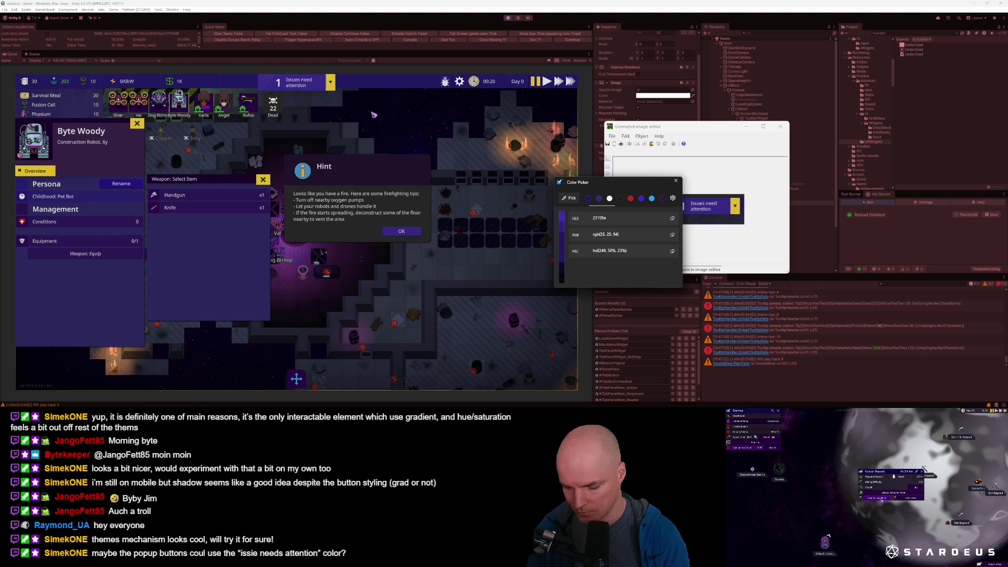
Step: Copy a region screenshot of the top bar to the clipboard and go to Affinity Designer
{"action": "key", "text": "Print"}
{"action": "left_click_drag", "start_coordinate": [376, 109], "coordinate": [263, 71]}
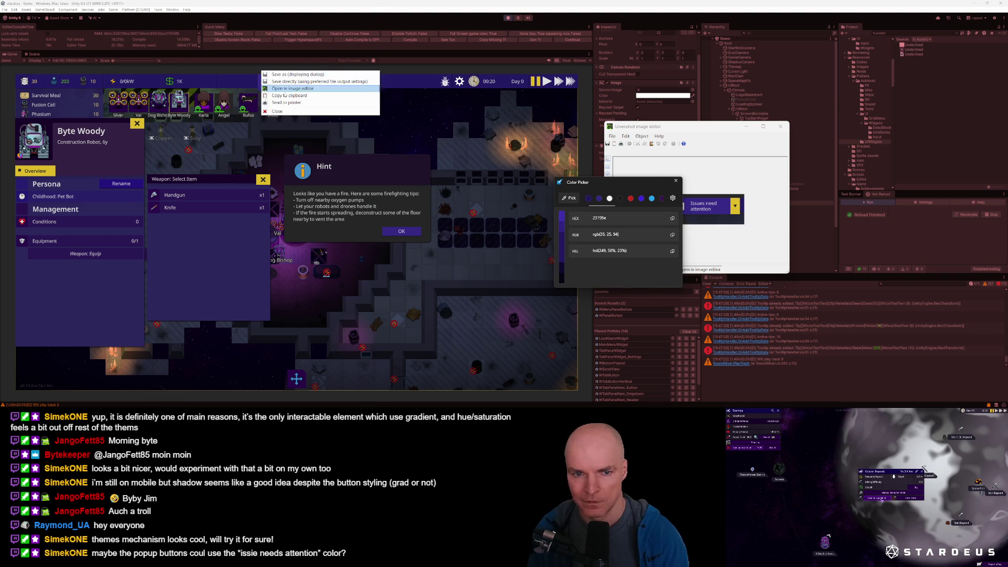
{"action": "left_click", "coordinate": [281, 96]}
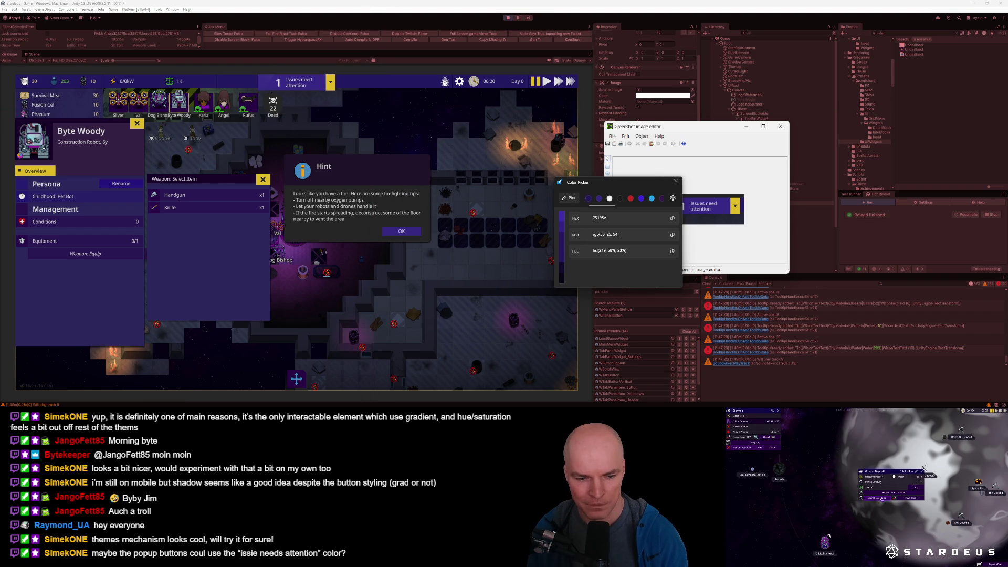
{"action": "key", "text": "alt+Tab"}
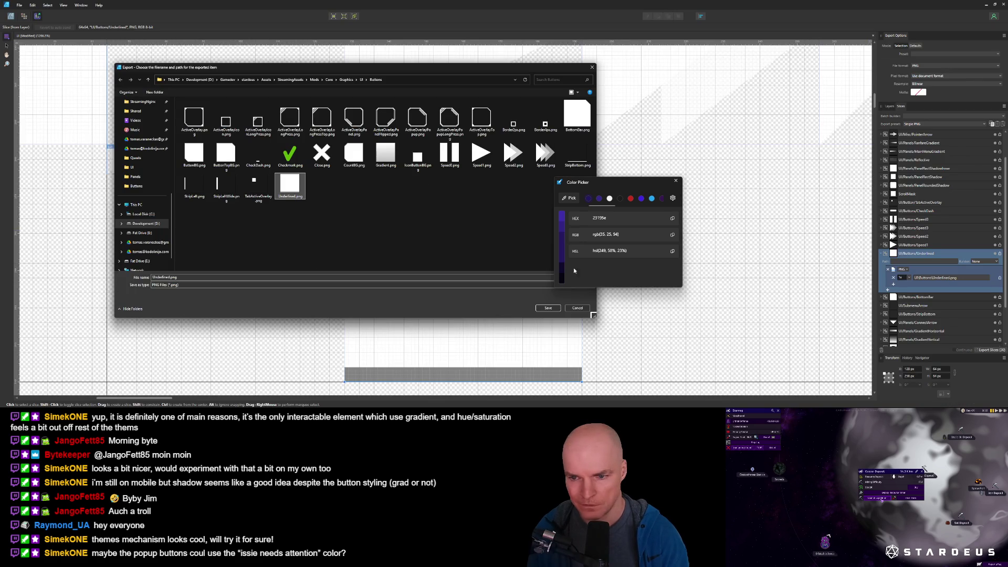
Step: Leave export mode and paste the captured top bar image onto the canvas
{"action": "left_click", "coordinate": [577, 308]}
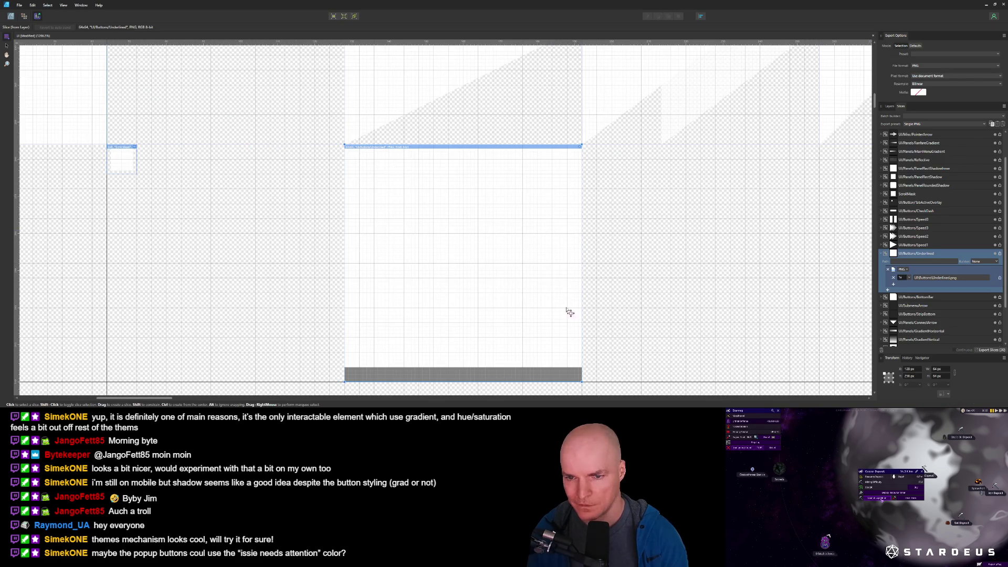
{"action": "key", "text": "ctrl+1"}
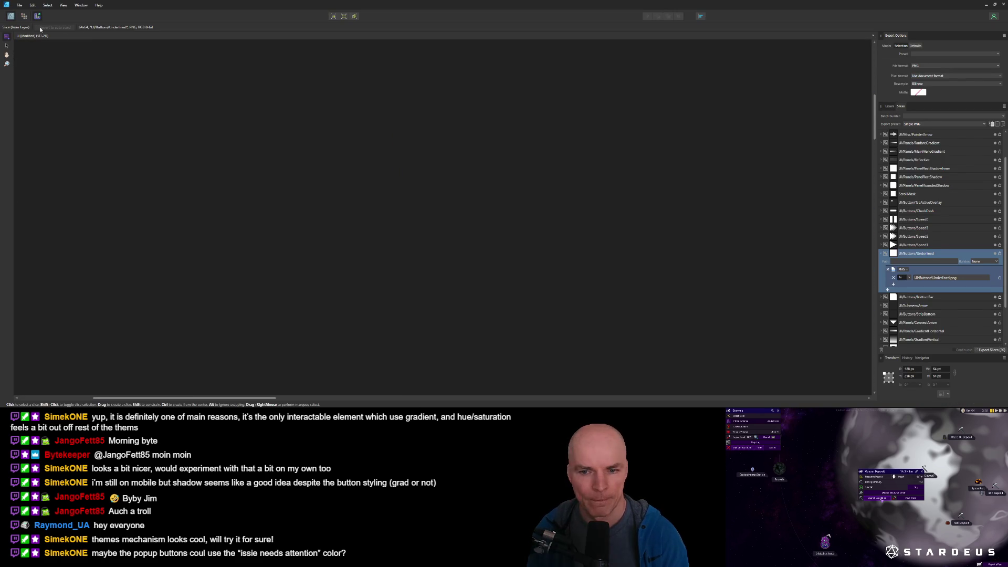
{"action": "scroll", "coordinate": [360, 231], "scroll_direction": "right", "scroll_amount": 5}
{"action": "scroll", "coordinate": [360, 232], "scroll_direction": "down", "scroll_amount": 3}
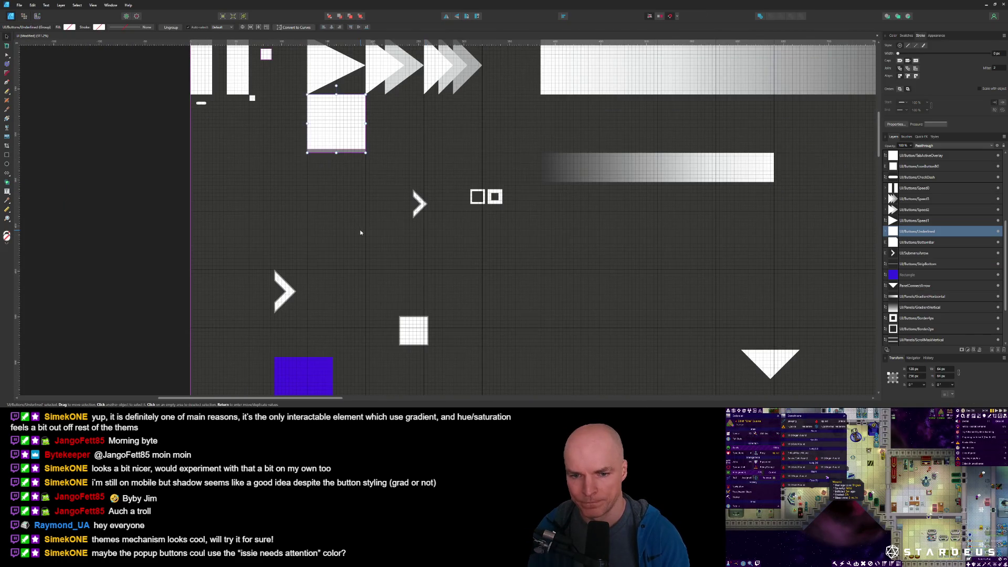
{"action": "key", "text": "ctrl+v"}
{"action": "mouse_move", "coordinate": [361, 232]}
{"action": "left_mouse_down"}
{"action": "mouse_move", "coordinate": [494, 329]}
{"action": "mouse_move", "coordinate": [548, 303]}
{"action": "left_mouse_up"}
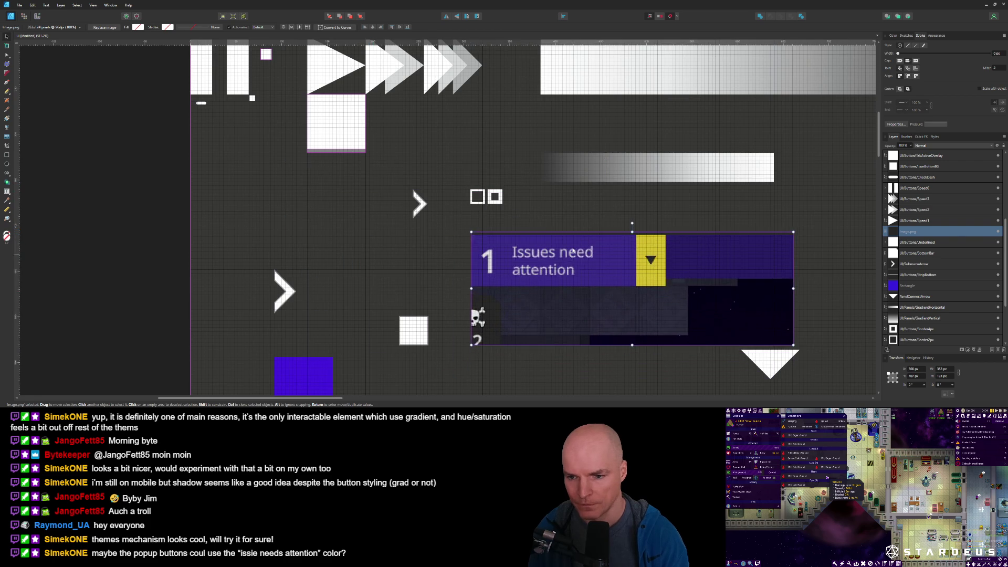
{"action": "scroll", "coordinate": [580, 243], "scroll_direction": "up", "scroll_amount": 3}
{"action": "scroll", "coordinate": [580, 243], "scroll_direction": "down", "scroll_amount": 7}
{"action": "left_click_drag", "start_coordinate": [591, 170], "coordinate": [431, 279]}
{"action": "scroll", "coordinate": [431, 278], "scroll_direction": "up", "scroll_amount": 4}
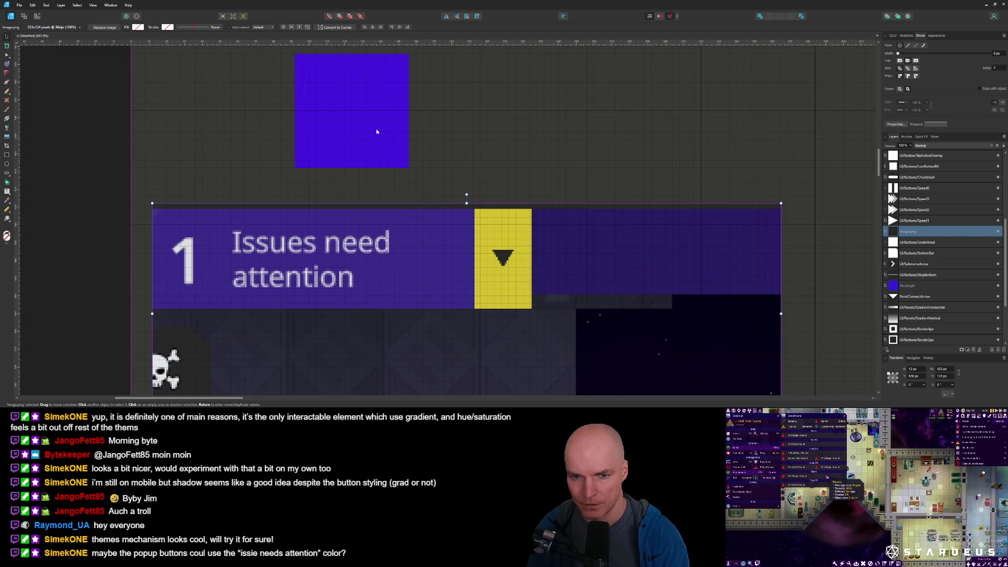
Step: Duplicate the blue rectangle and fill the pair with the banner's purple and dark indigo
{"action": "left_click", "coordinate": [378, 136]}
{"action": "mouse_move", "coordinate": [379, 137]}
{"action": "left_mouse_down"}
{"action": "mouse_move", "coordinate": [535, 163]}
{"action": "mouse_move", "coordinate": [635, 150]}
{"action": "left_mouse_up"}
{"action": "left_click_drag", "start_coordinate": [368, 142], "coordinate": [405, 240]}
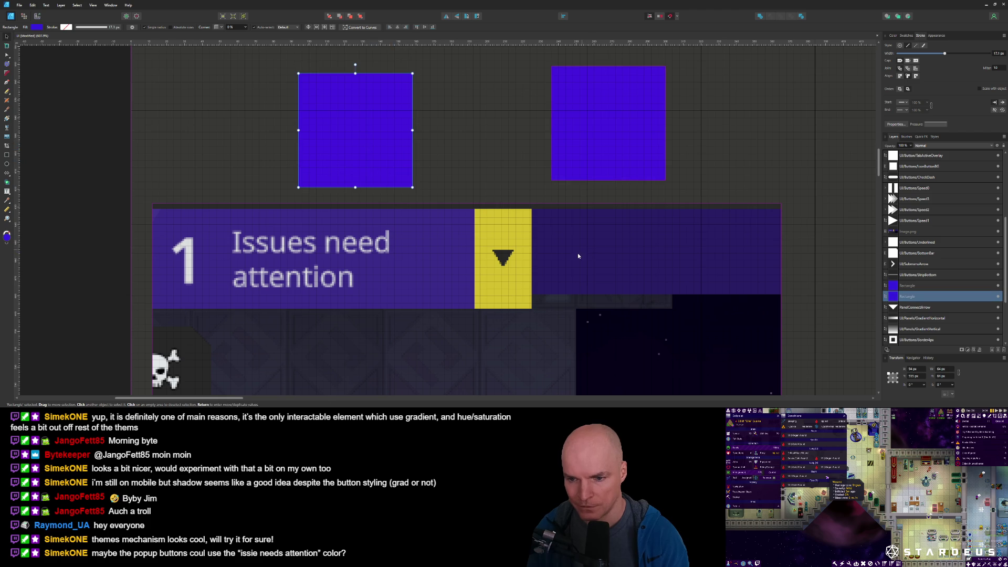
{"action": "left_click", "coordinate": [557, 153]}
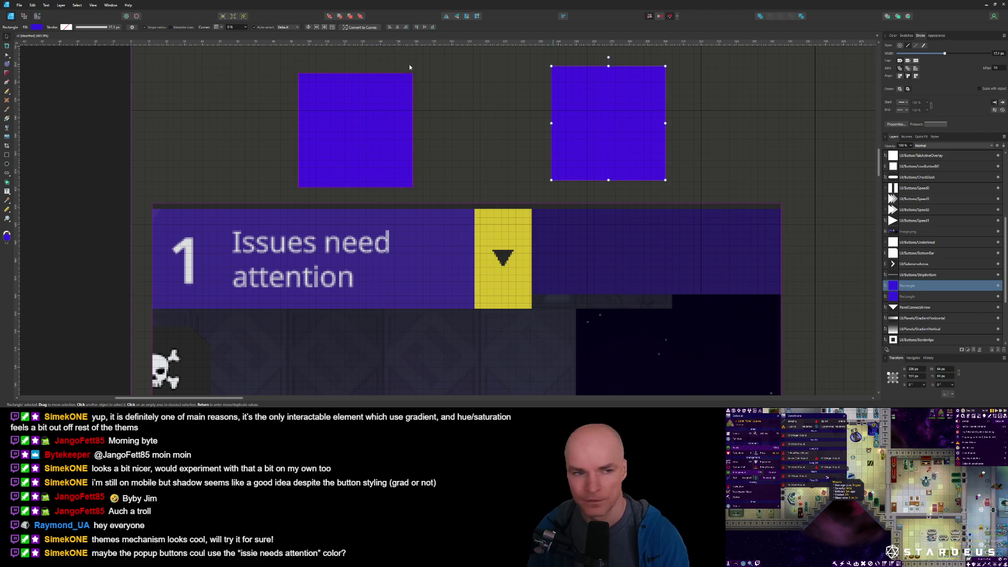
{"action": "left_click", "coordinate": [7, 209]}
{"action": "left_click", "coordinate": [630, 247]}
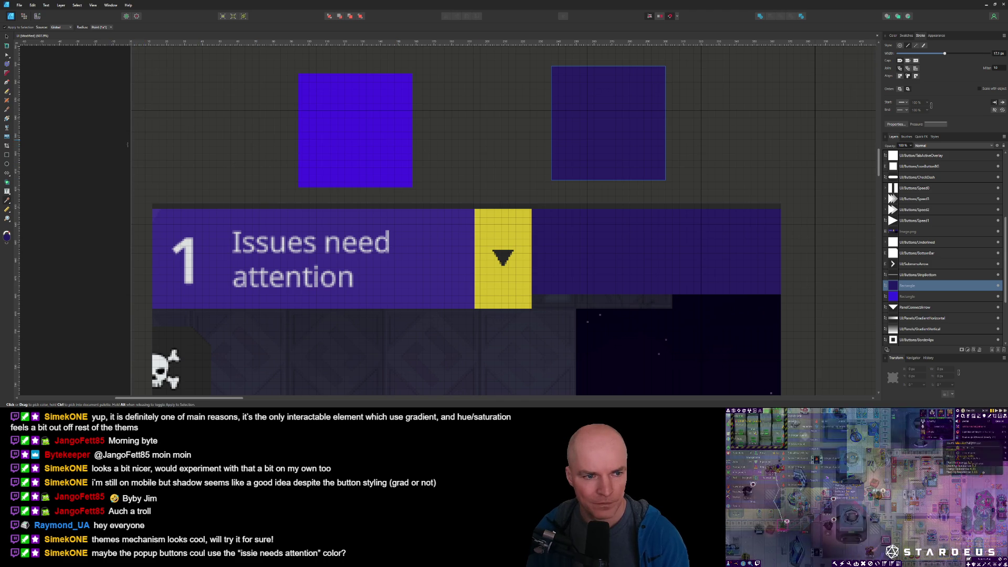
{"action": "left_click", "coordinate": [909, 296]}
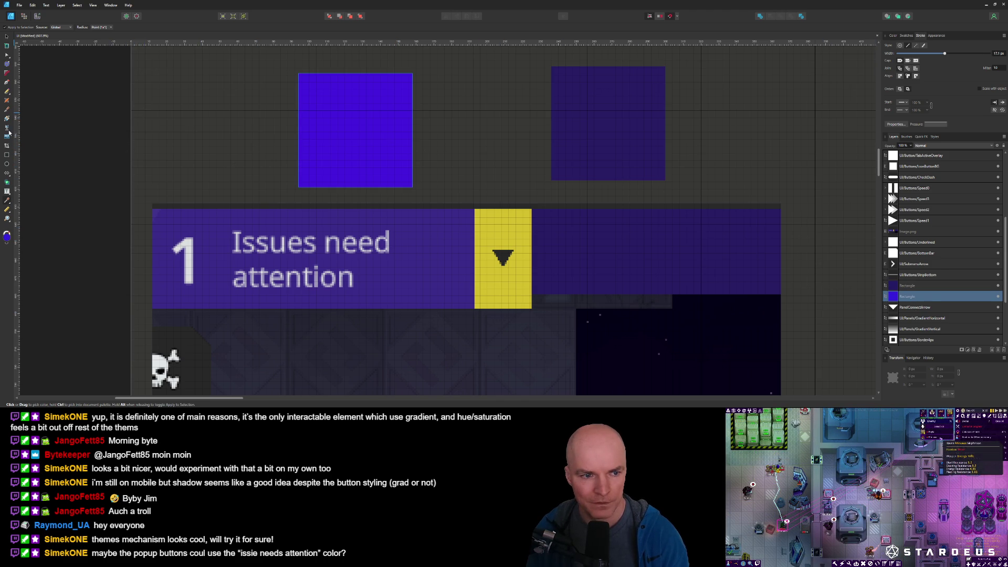
{"action": "left_click", "coordinate": [381, 211]}
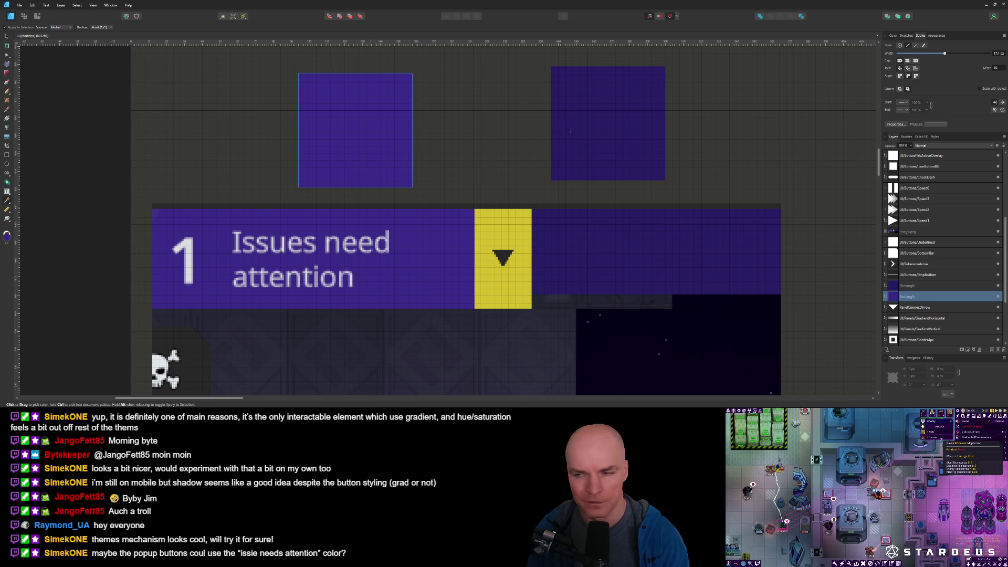
Step: Compare the two purple squares and move the right one flush against the left
{"action": "left_click", "coordinate": [893, 35]}
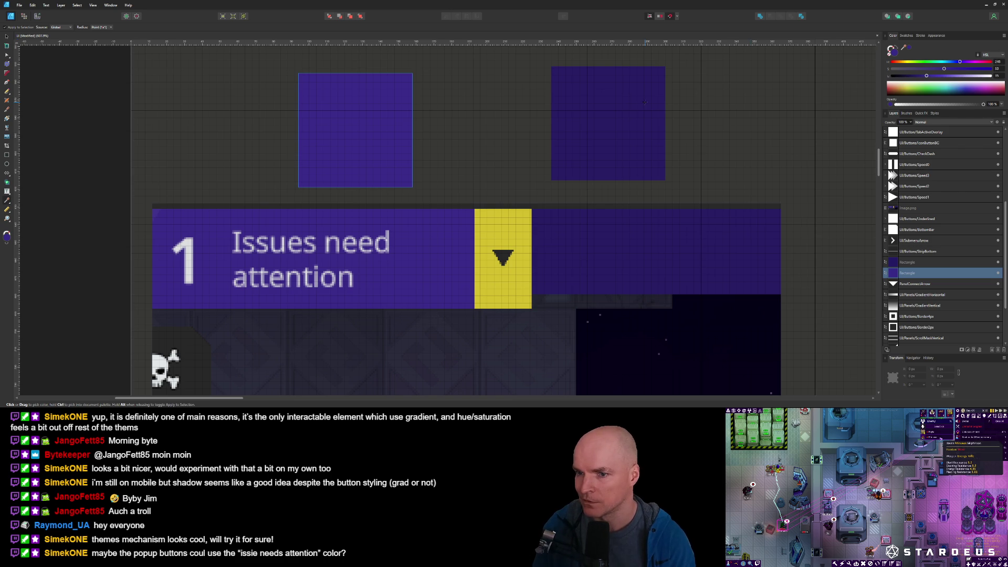
{"action": "key", "text": "v"}
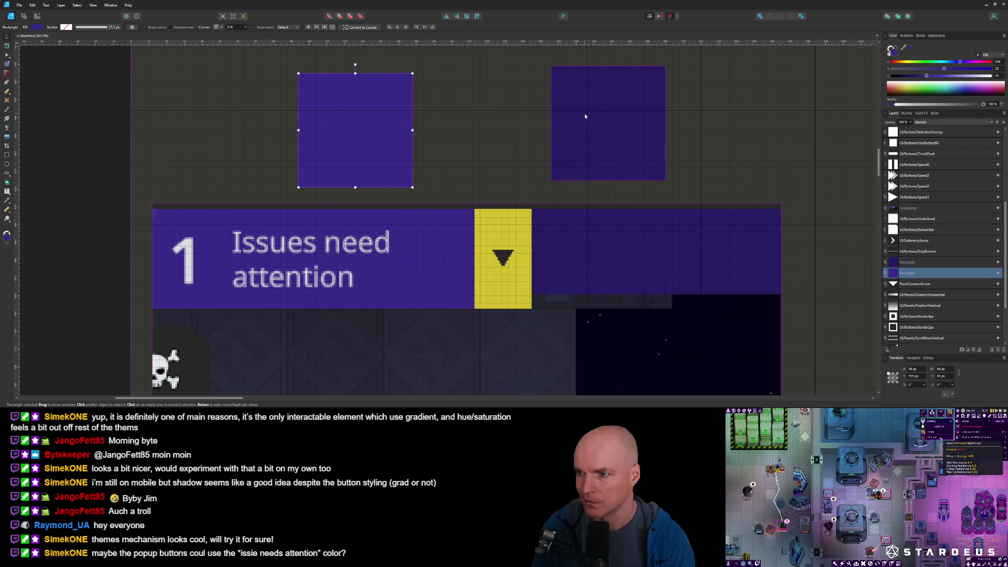
{"action": "left_click", "coordinate": [584, 112]}
{"action": "left_click", "coordinate": [377, 115]}
{"action": "left_click", "coordinate": [603, 108]}
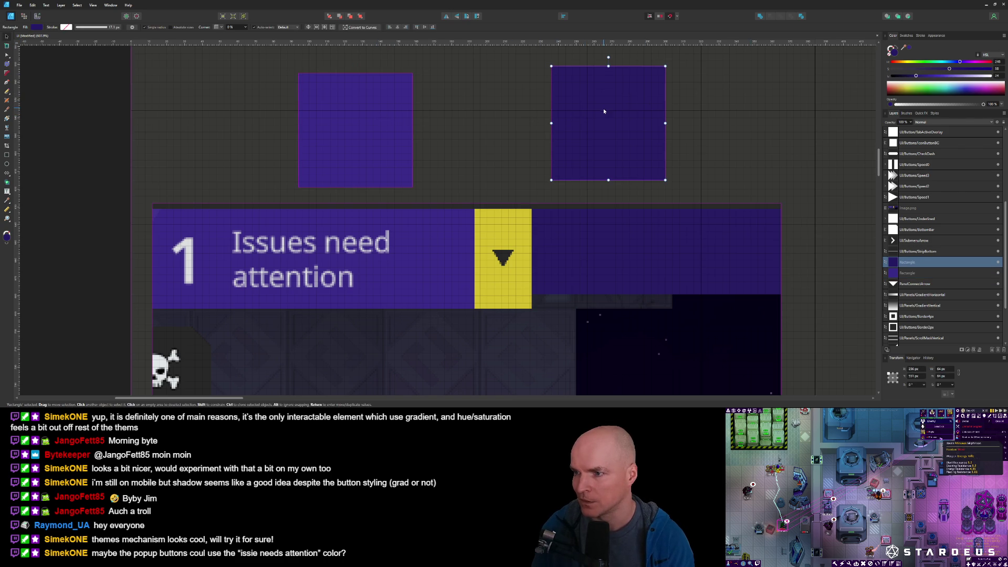
{"action": "left_click", "coordinate": [359, 118]}
{"action": "left_click", "coordinate": [592, 117]}
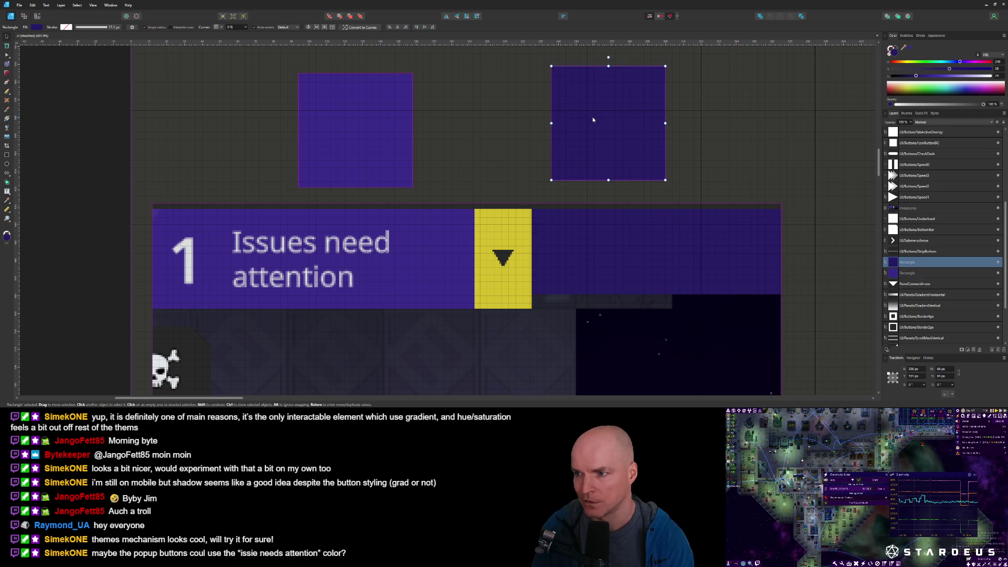
{"action": "left_click", "coordinate": [365, 132]}
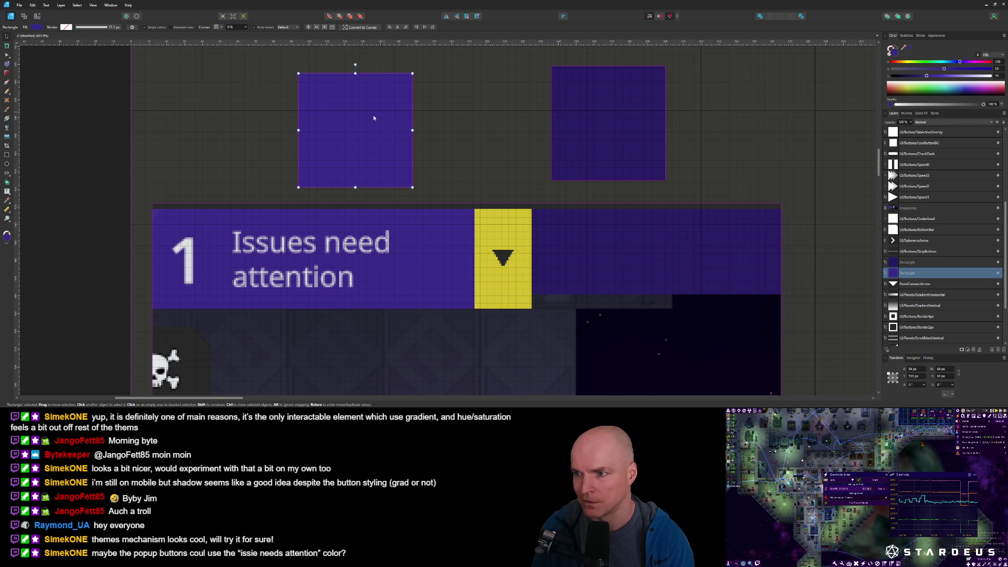
{"action": "left_click", "coordinate": [567, 119]}
{"action": "left_click", "coordinate": [389, 121]}
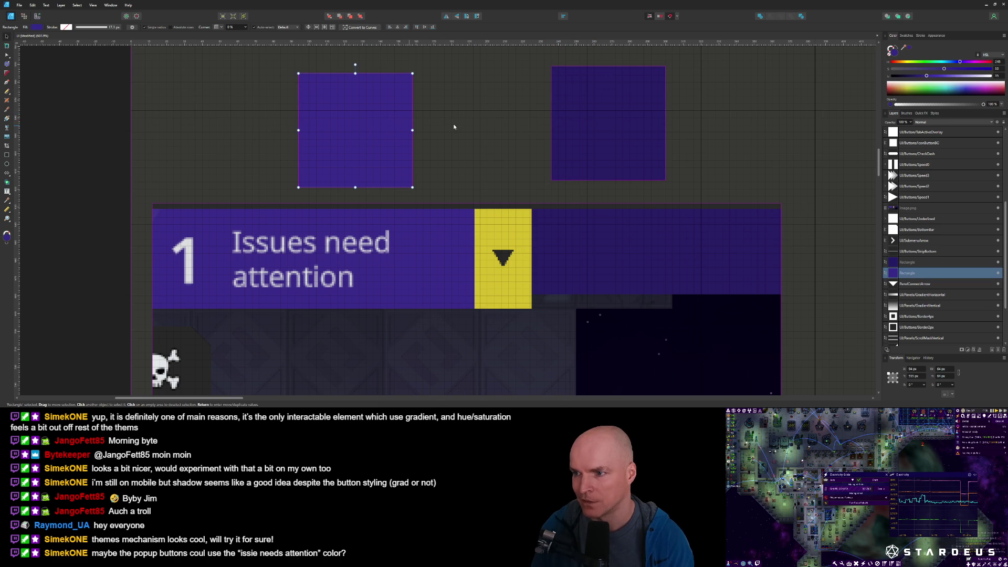
{"action": "left_click", "coordinate": [616, 121]}
{"action": "left_click", "coordinate": [389, 126]}
{"action": "left_click_drag", "start_coordinate": [604, 134], "coordinate": [466, 141]}
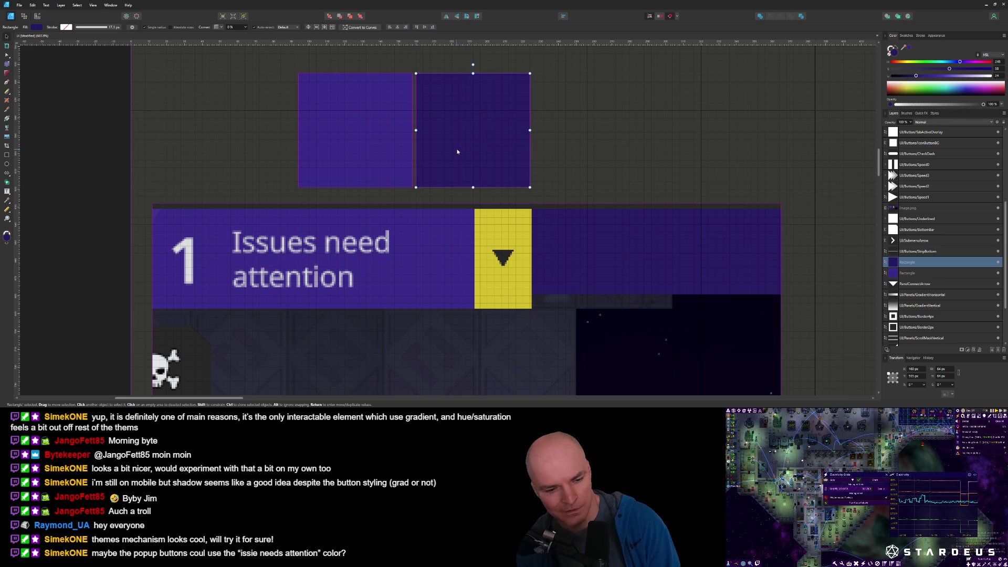
Step: Return to GradientButtons.json in the code editor
{"action": "scroll", "coordinate": [167, 399], "scroll_direction": "down", "scroll_amount": 1}
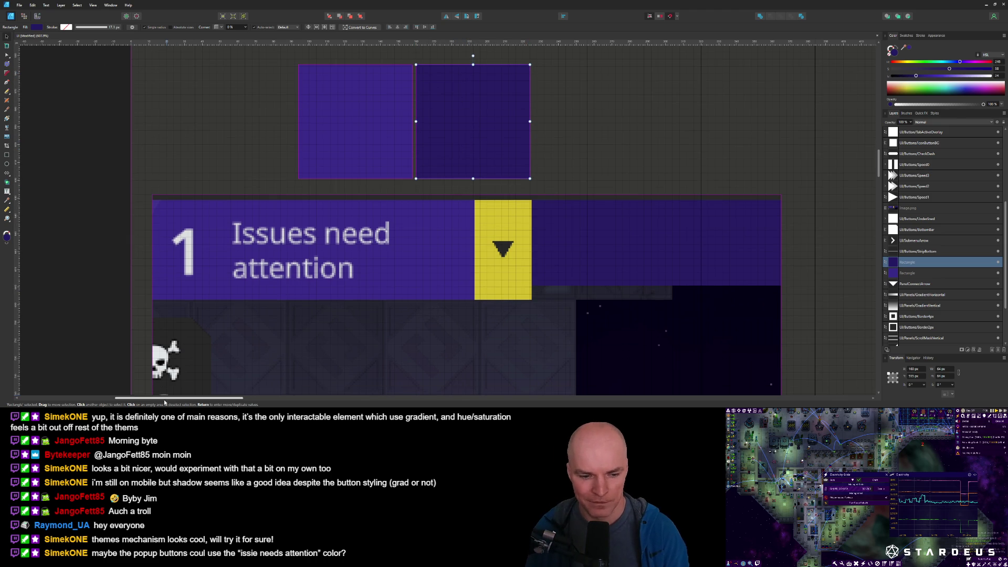
{"action": "mouse_move", "coordinate": [152, 408]}
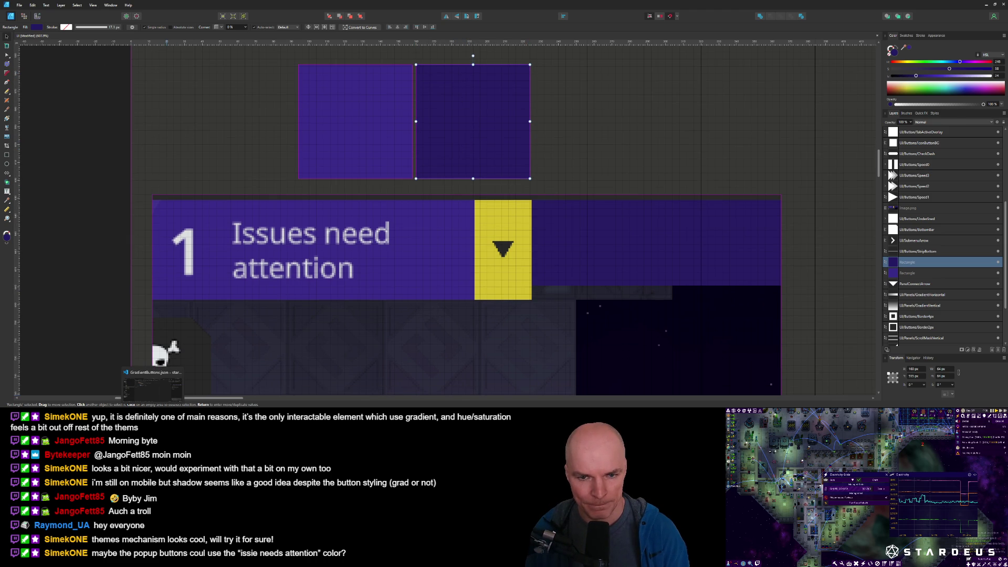
{"action": "left_click", "coordinate": [152, 386]}
{"action": "key", "text": "alt+Tab"}
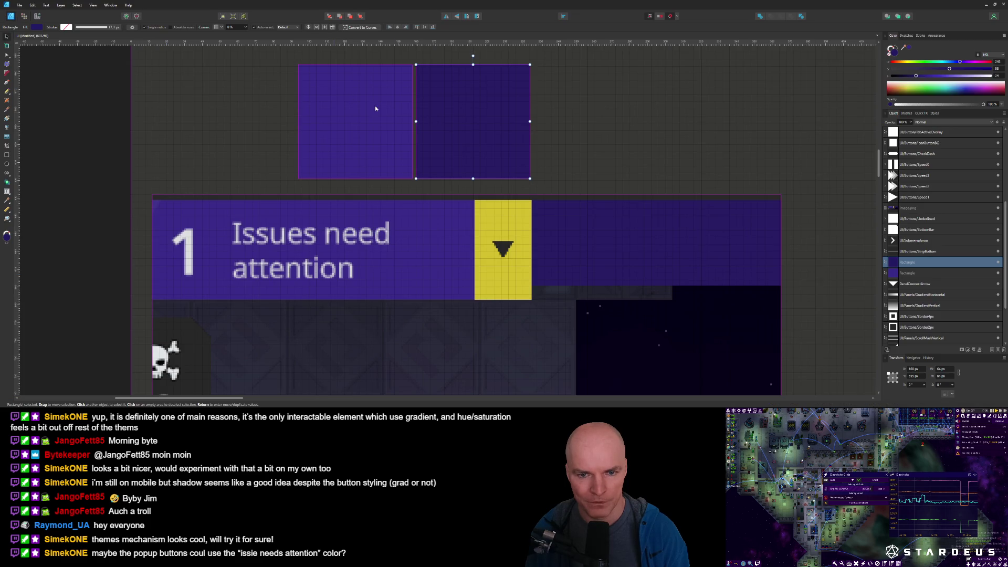
{"action": "key", "text": "alt+Tab"}
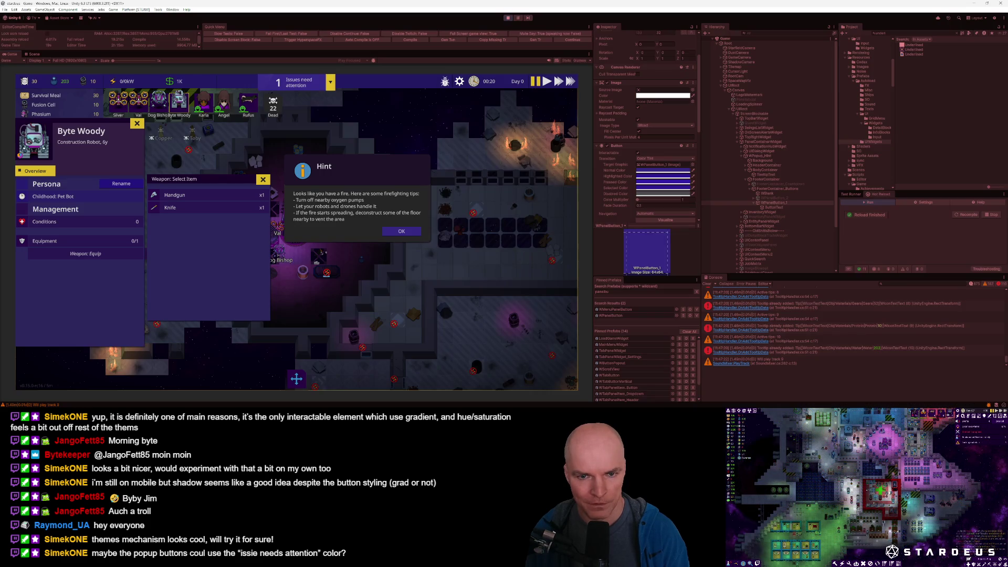
Step: Dismiss the firefighting hint and select a WPanelButton from the Hierarchy search
{"action": "left_click", "coordinate": [140, 386]}
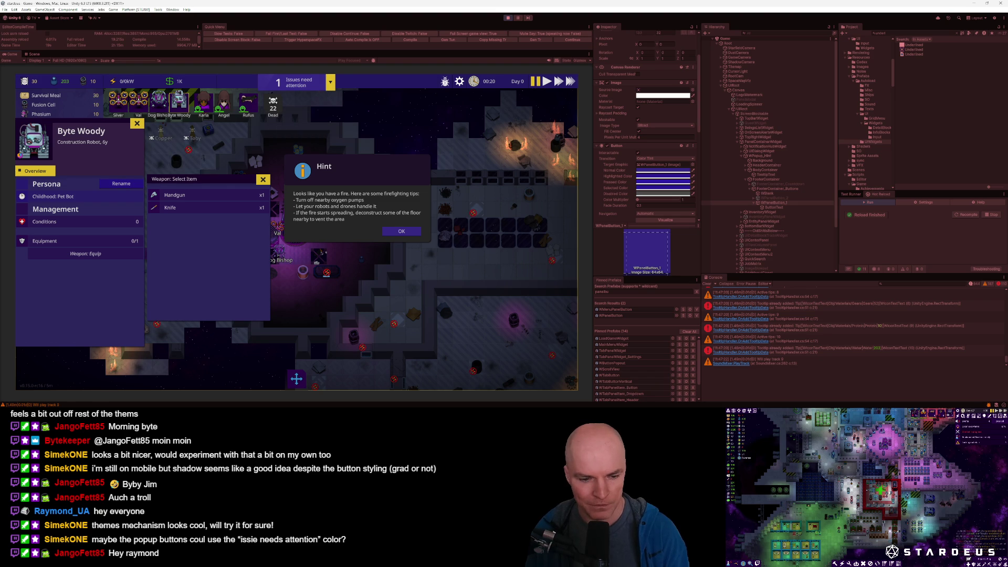
{"action": "mouse_move", "coordinate": [152, 405]}
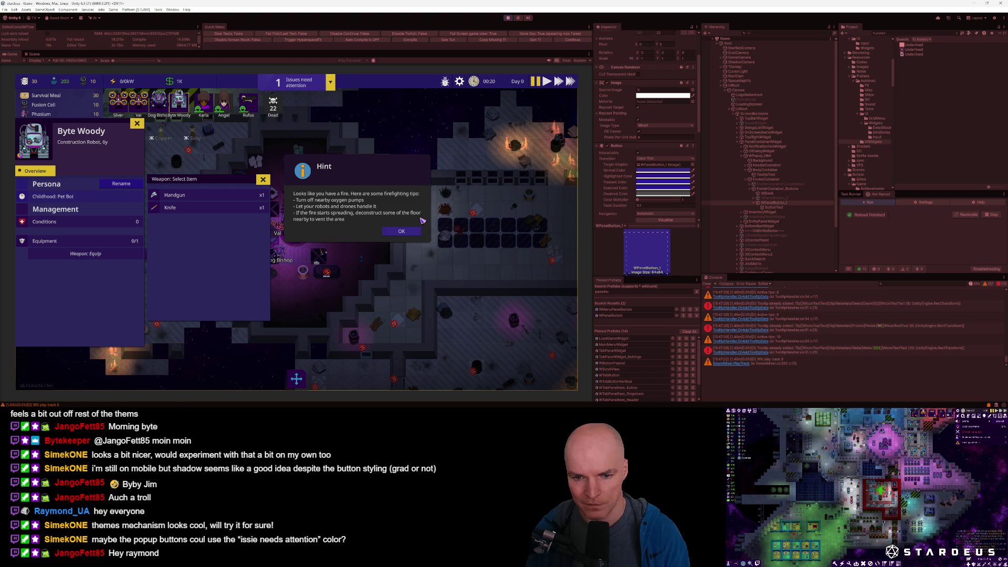
{"action": "left_click", "coordinate": [401, 231]}
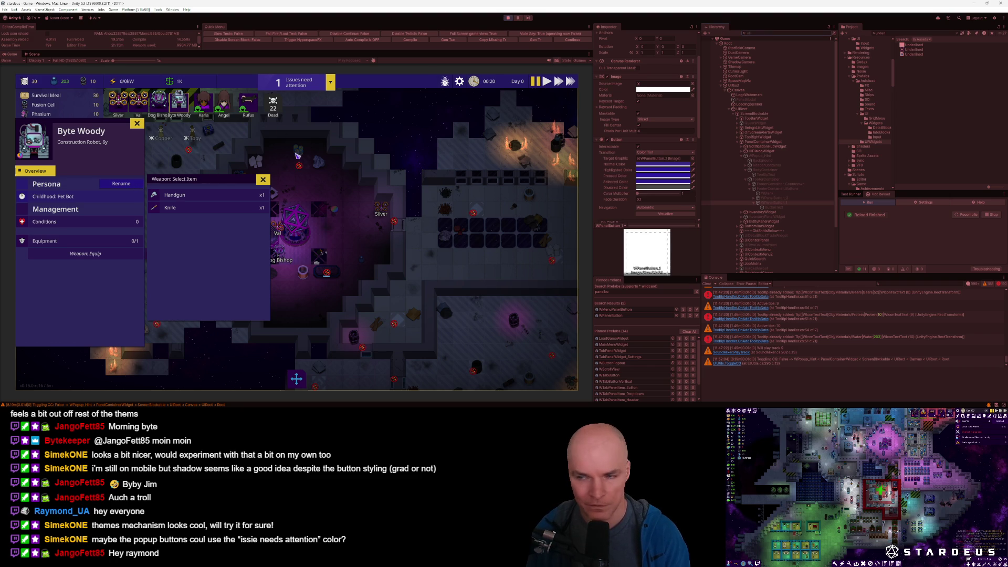
{"action": "left_click", "coordinate": [768, 33]}
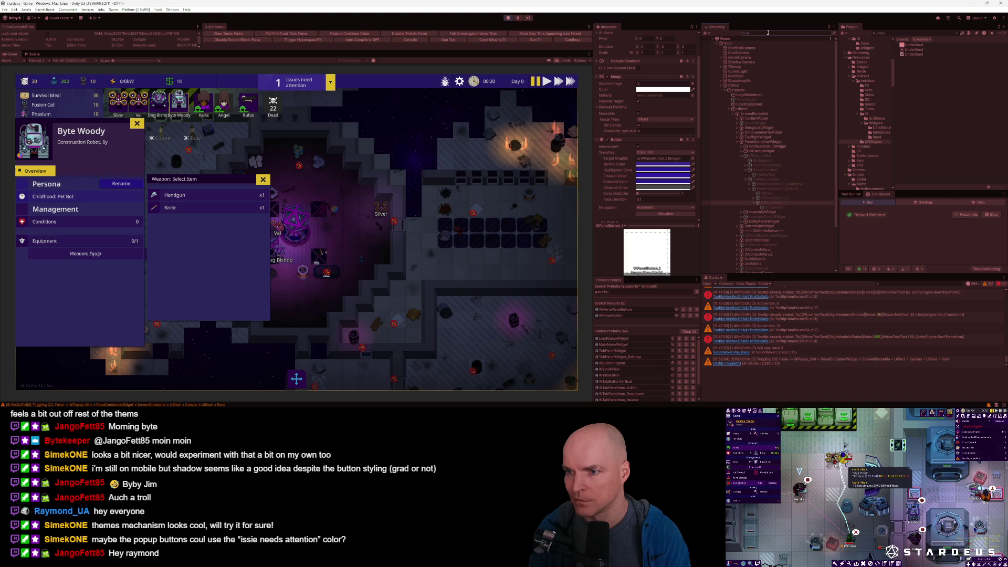
{"action": "type", "text": "lb"}
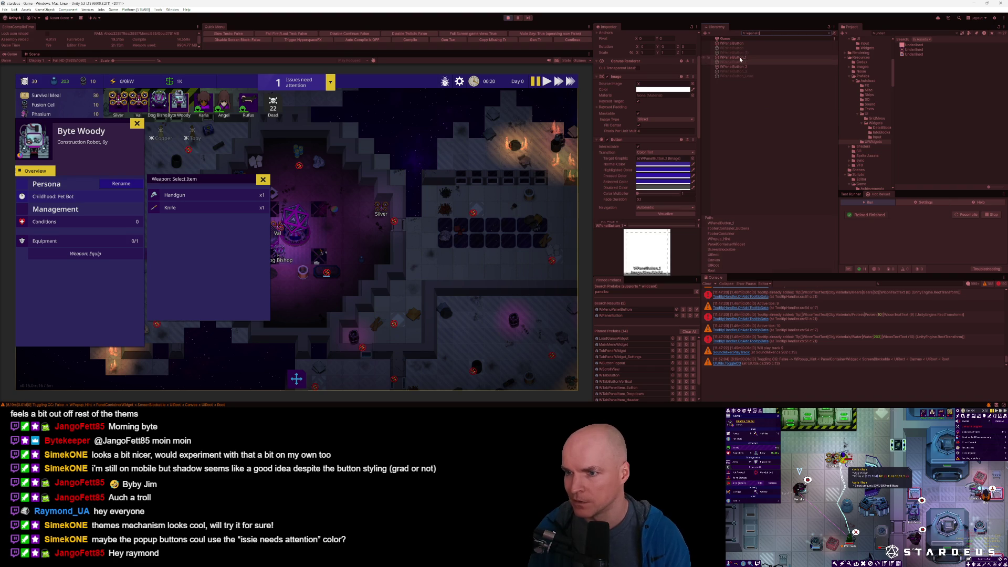
{"action": "left_click", "coordinate": [740, 58]}
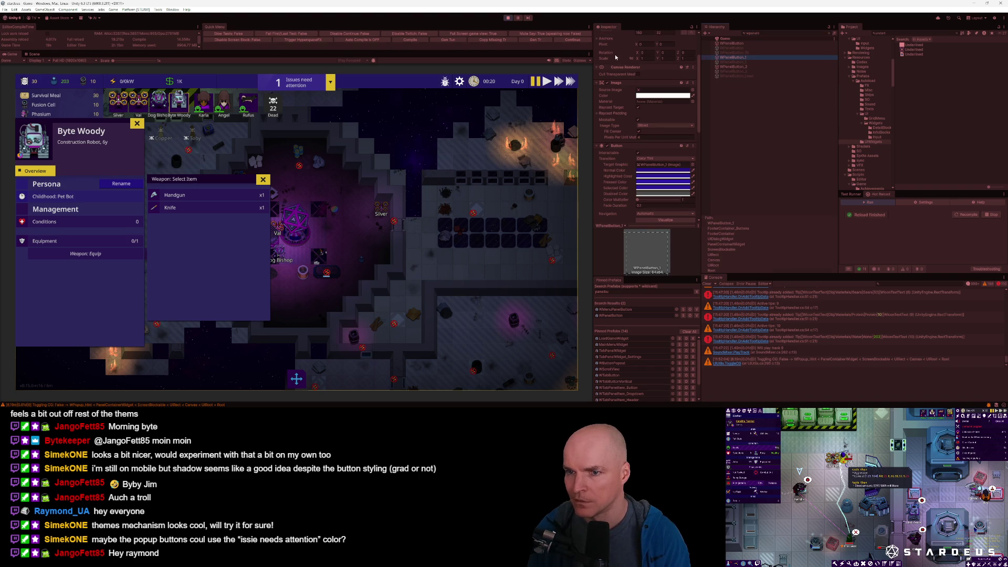
{"action": "scroll", "coordinate": [615, 51], "scroll_direction": "up", "scroll_amount": 3}
{"action": "left_click", "coordinate": [609, 36]}
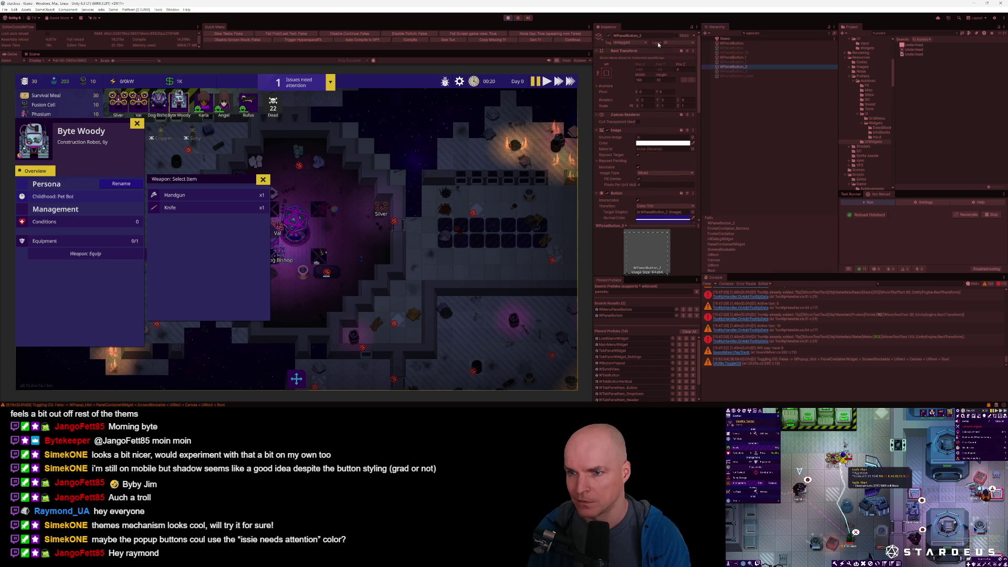
{"action": "left_click", "coordinate": [609, 36]}
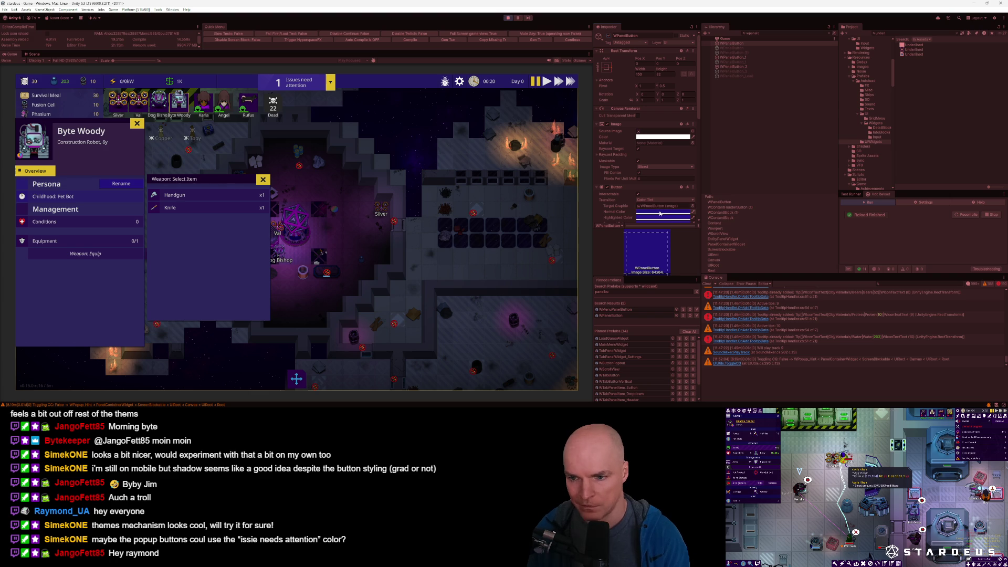
Step: Lower the Normal Color saturation from 83 to 76 (26177E to 2F237E), then return to VS Code
{"action": "left_click", "coordinate": [661, 213]}
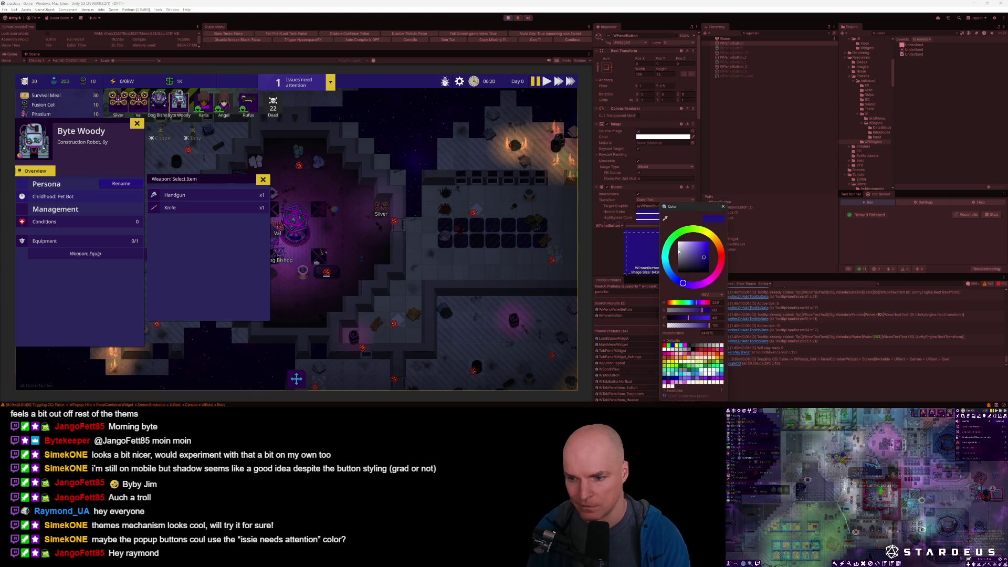
{"action": "left_click_drag", "start_coordinate": [702, 310], "coordinate": [693, 319]}
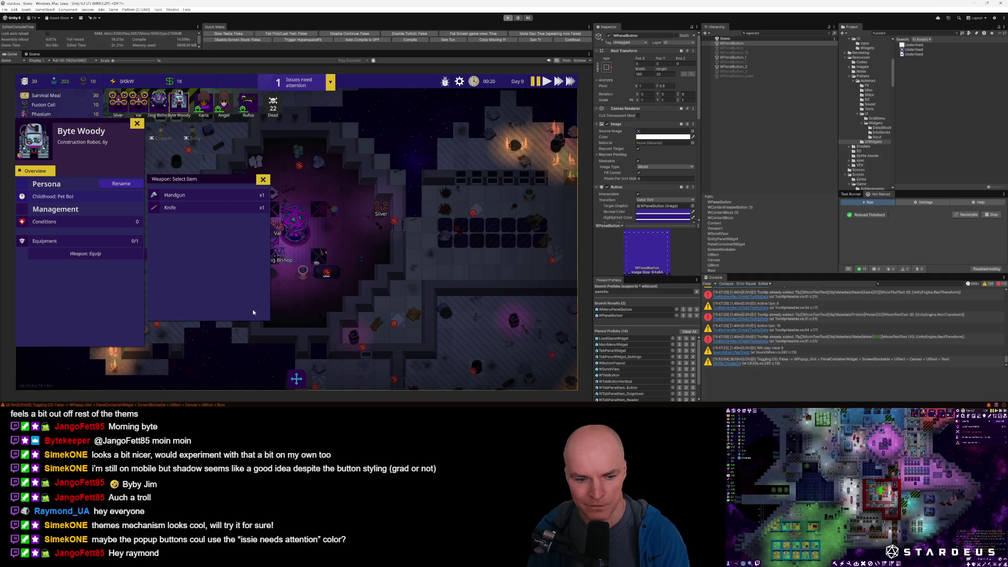
{"action": "key", "text": "alt+Tab"}
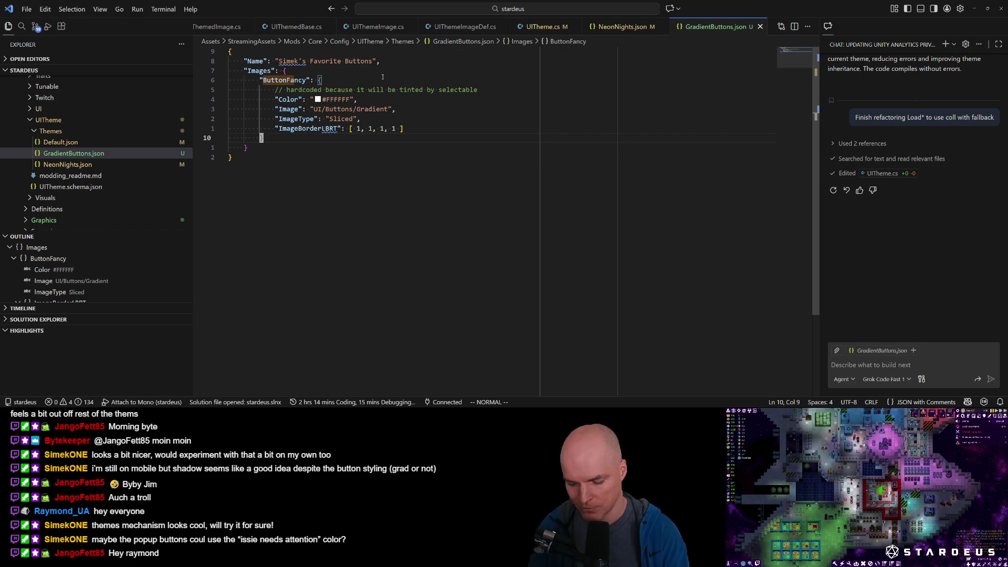
Step: Open Default.json and duplicate the ButtonPanelFancy line as ButtonPanelFancy2
{"action": "key", "text": "ctrl+p"}
{"action": "key", "text": "Down"}
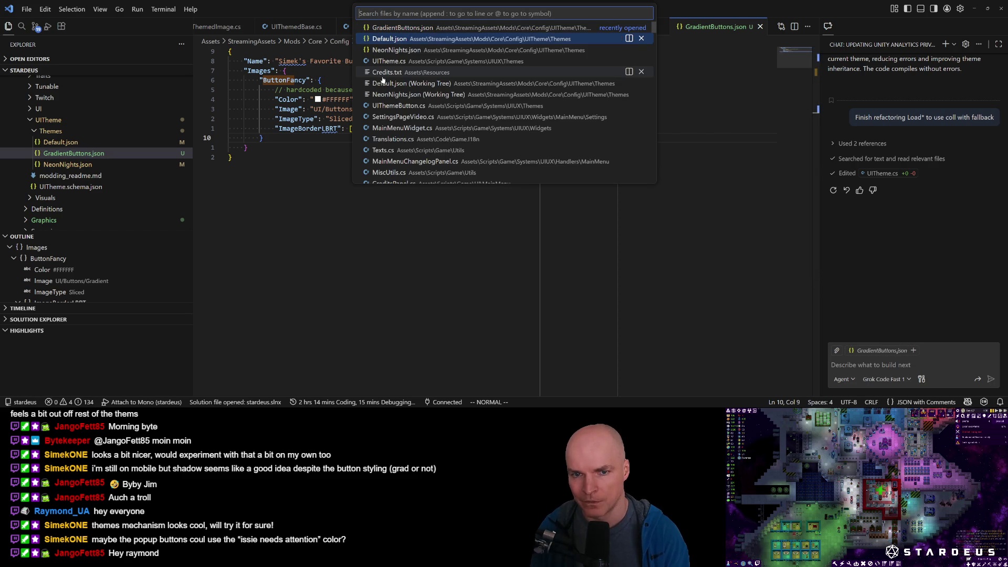
{"action": "key", "text": "Return"}
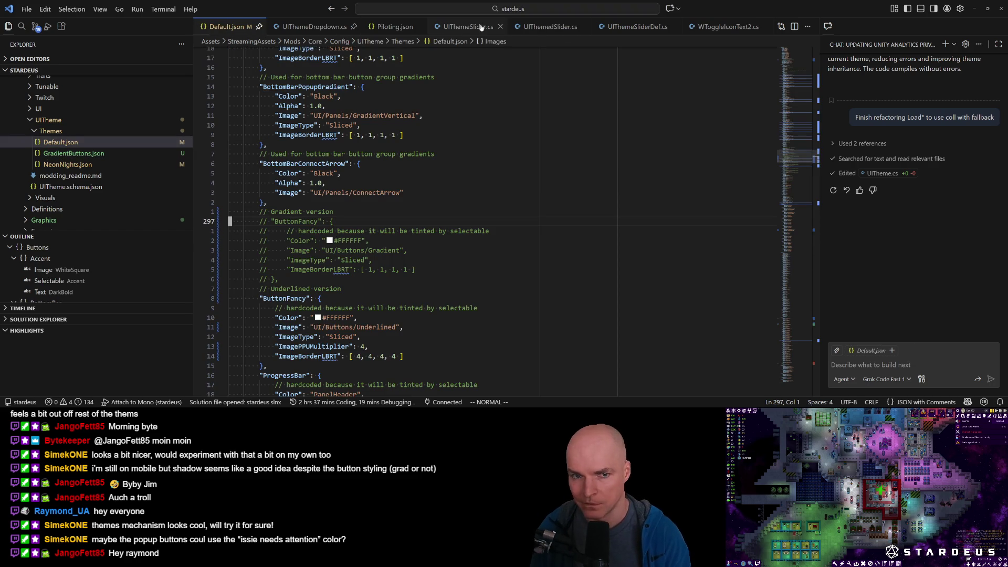
{"action": "scroll", "coordinate": [293, 286], "scroll_direction": "up", "scroll_amount": 20}
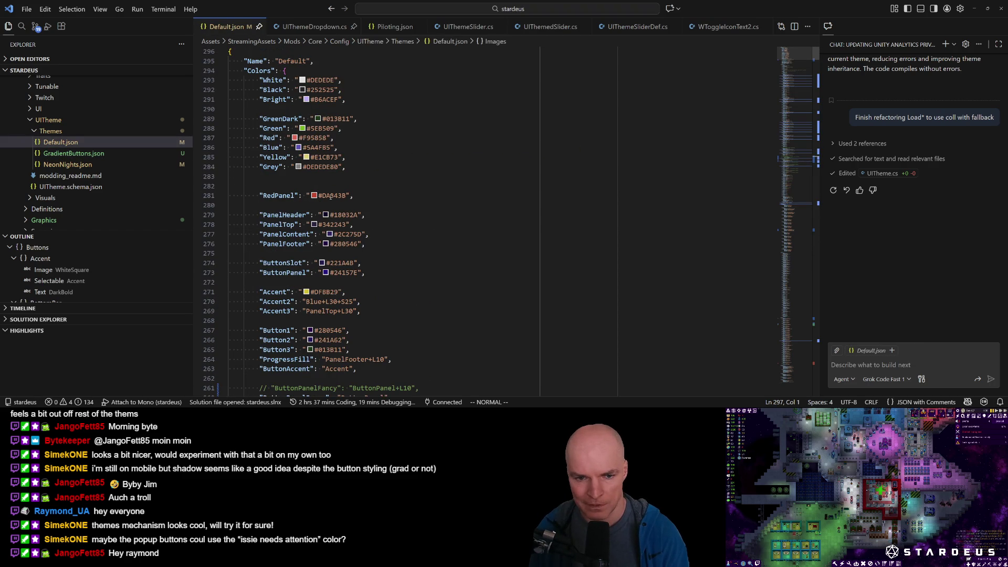
{"action": "left_click", "coordinate": [287, 273]}
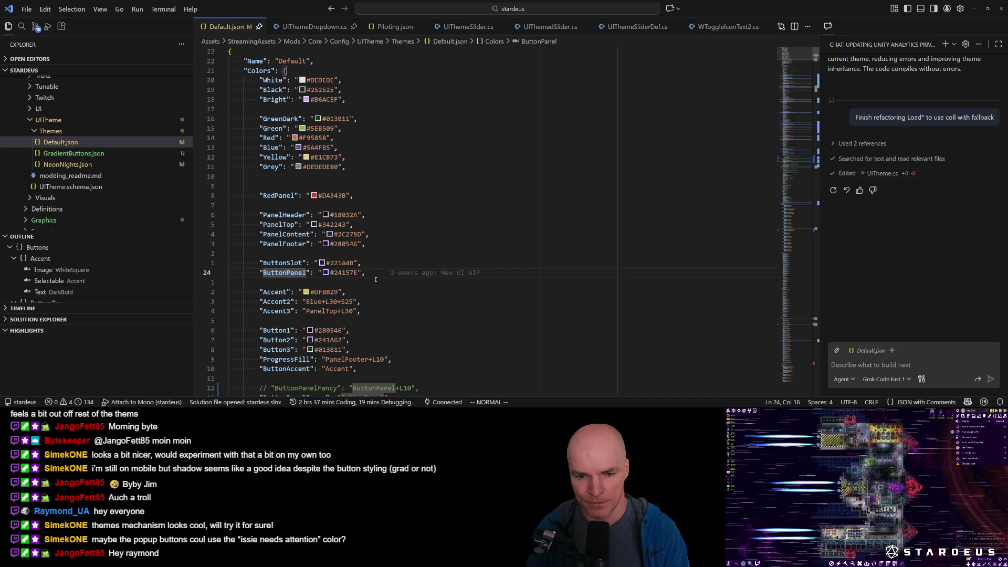
{"action": "key", "text": "j"}
{"action": "key", "text": "j"}
{"action": "key", "text": "j"}
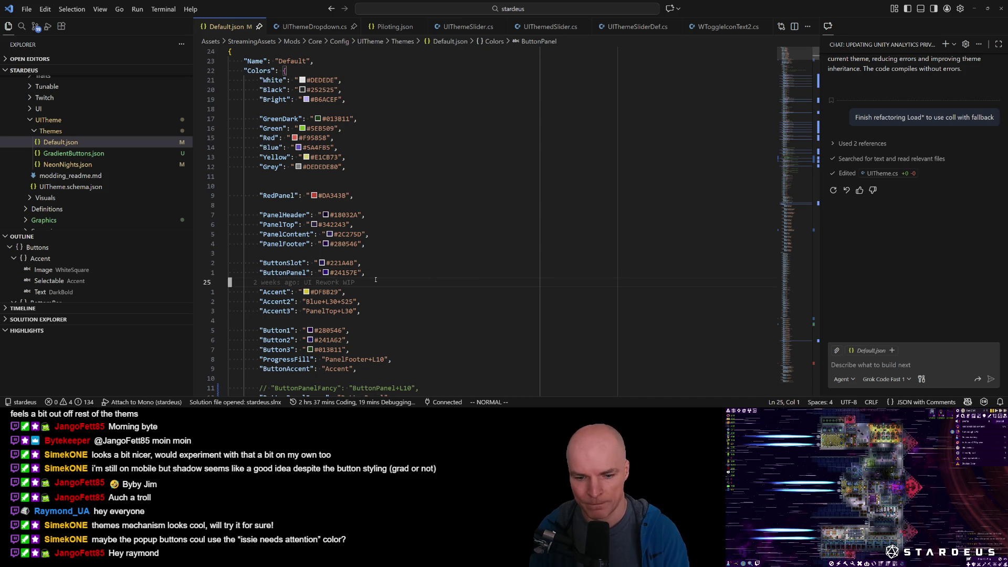
{"action": "key", "text": "k"}
{"action": "key", "text": "k"}
{"action": "key", "text": "k"}
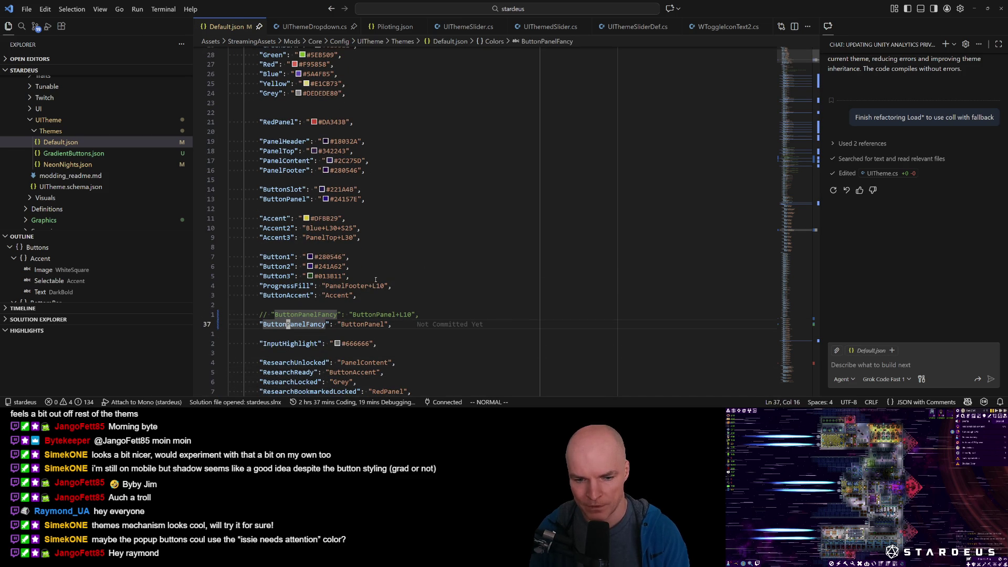
{"action": "key", "text": "y"}
{"action": "key", "text": "y"}
{"action": "key", "text": "p"}
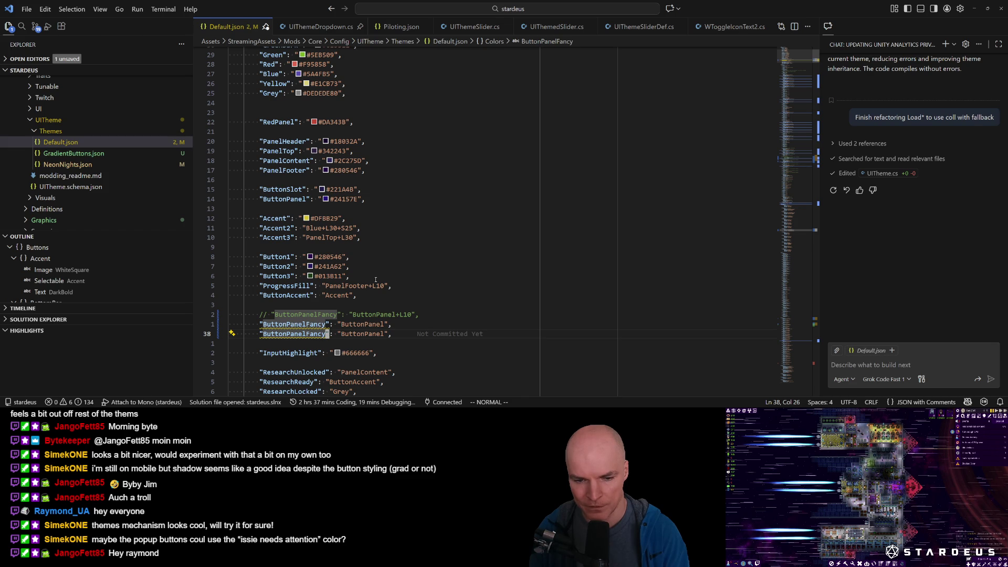
{"action": "key", "text": "h"}
{"action": "key", "text": "h"}
{"action": "key", "text": "h"}
{"action": "type", "text": "ea"}
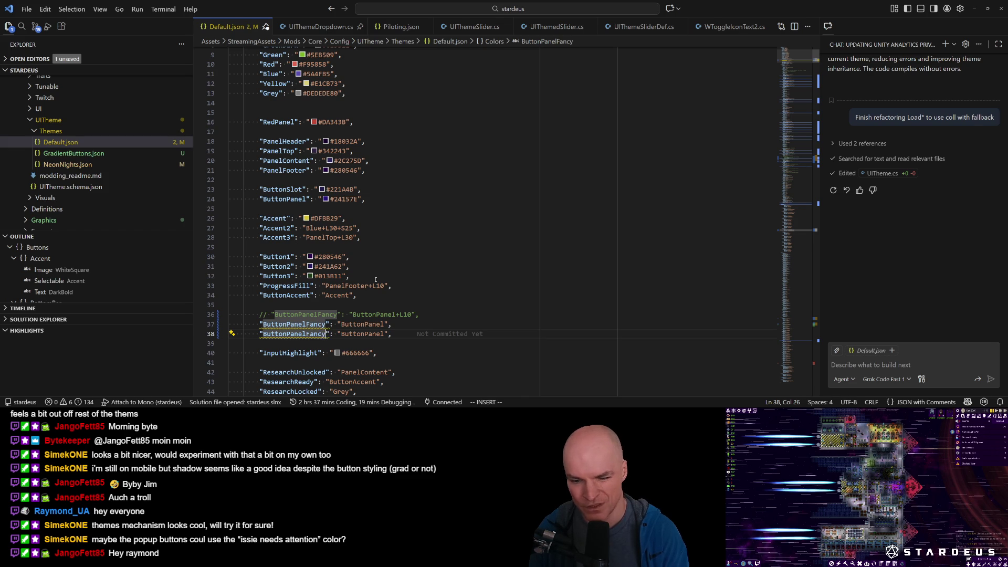
{"action": "type", "text": "2"}
Step: Add a '// works better for darker backgrounds' comment above the new entry and save
{"action": "key", "text": "Escape"}
{"action": "type", "text": "O// f"}
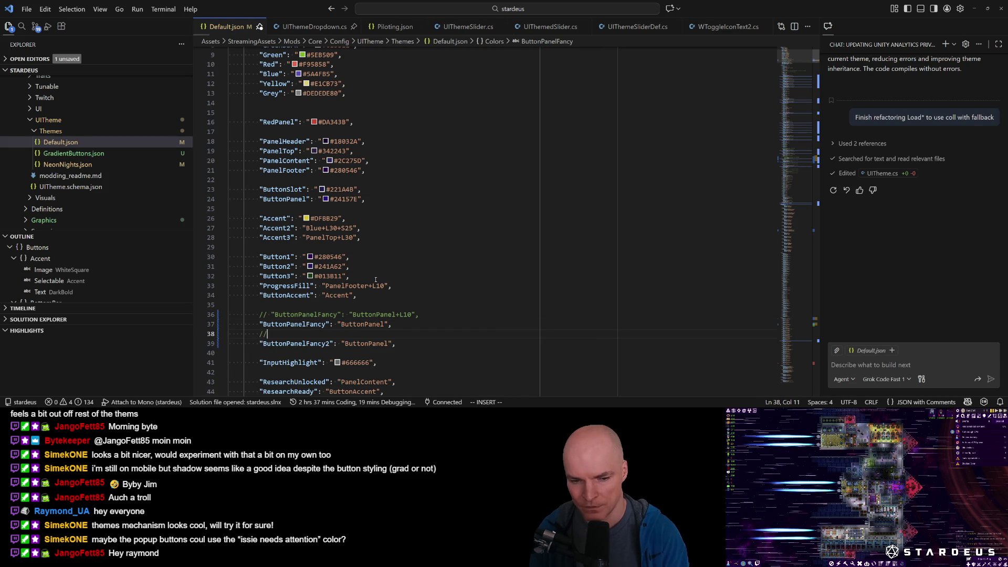
{"action": "type", "text": "arker"}
{"action": "key", "text": "ctrl+BackSpace"}
{"action": "key", "text": "ctrl+BackSpace"}
{"action": "type", "text": "works "}
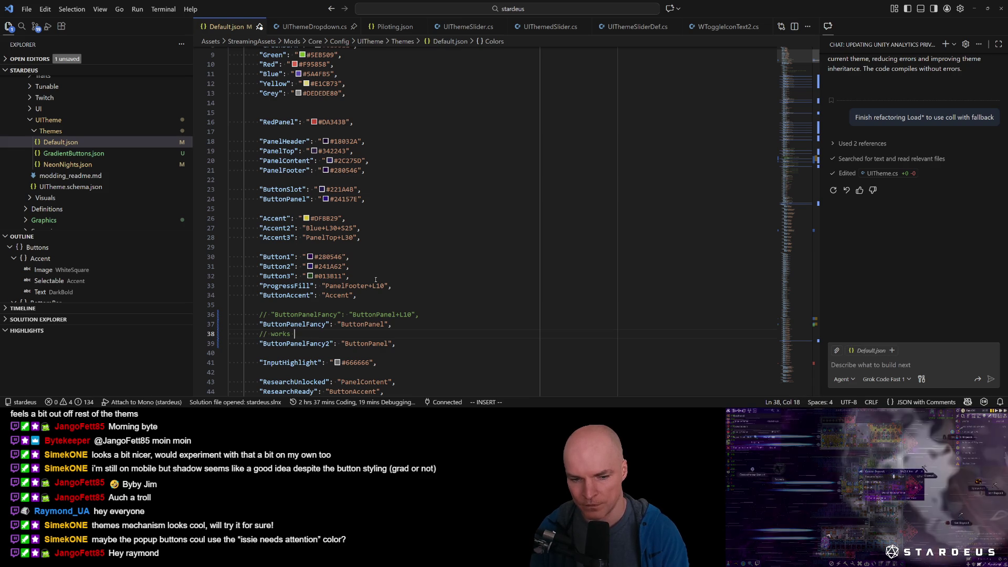
{"action": "type", "text": "better for darker bra"}
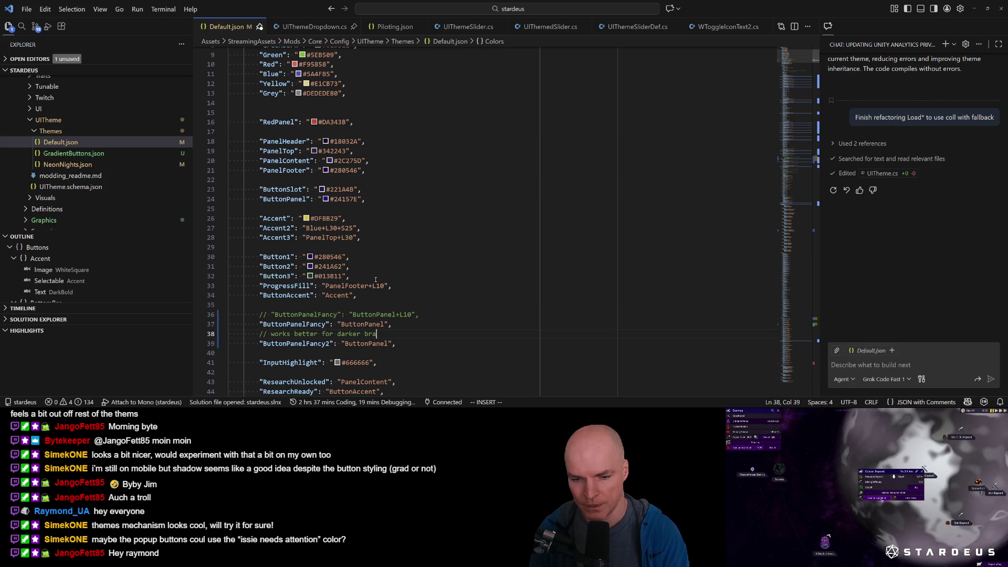
{"action": "key", "text": "BackSpace"}
{"action": "type", "text": "ackgrounds"}
{"action": "key", "text": "ctrl+s"}
Step: Change the ButtonPanelFancy2 value to ButtonPanel-S5+L10 and save
{"action": "key", "text": "Down"}
{"action": "key", "text": "Left"}
{"action": "key", "text": "Left"}
{"action": "type", "text": "-S5+L10"}
{"action": "key", "text": "ctrl+s"}
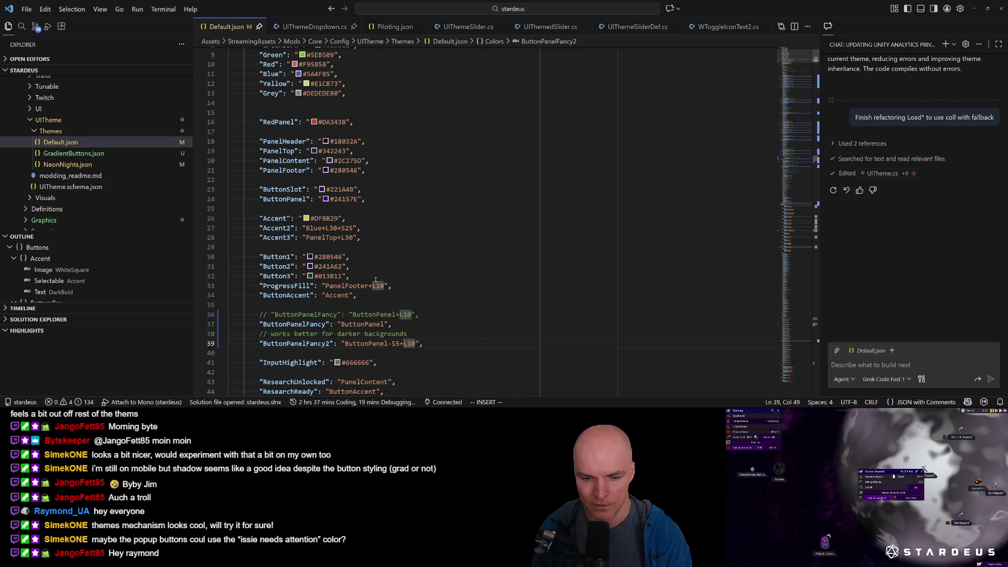
Step: Highlight the ButtonPanel references and return to normal mode at the commented ButtonPanelFancy line
{"action": "scroll", "coordinate": [376, 280], "scroll_direction": "down", "scroll_amount": 2}
{"action": "left_click", "coordinate": [318, 270]}
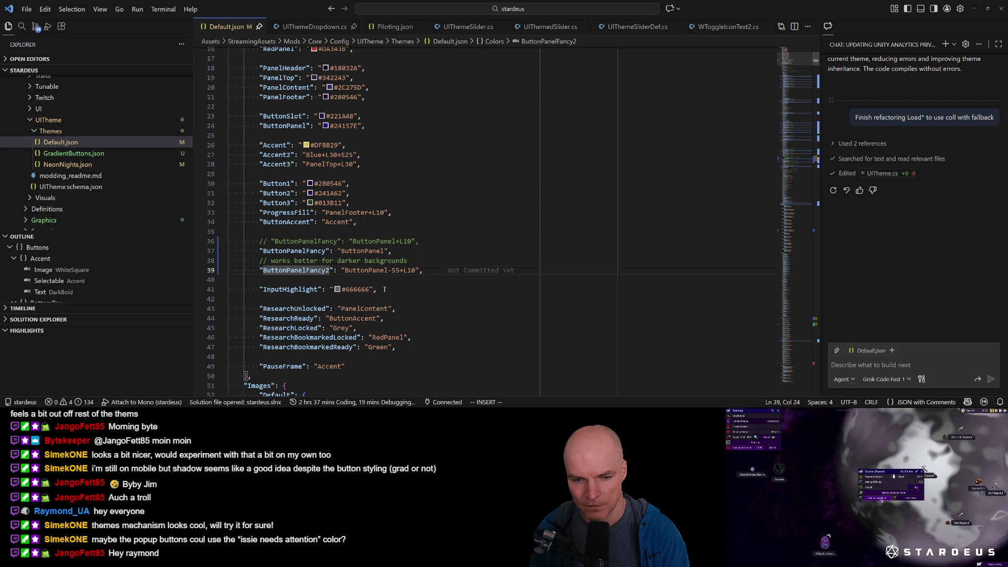
{"action": "left_click", "coordinate": [387, 270]}
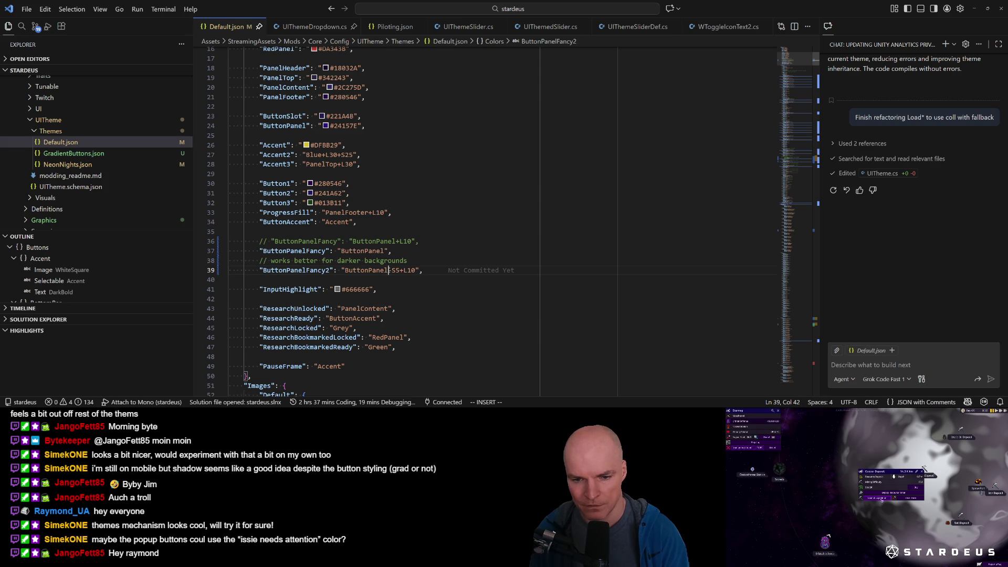
{"action": "scroll", "coordinate": [332, 313], "scroll_direction": "down", "scroll_amount": 2}
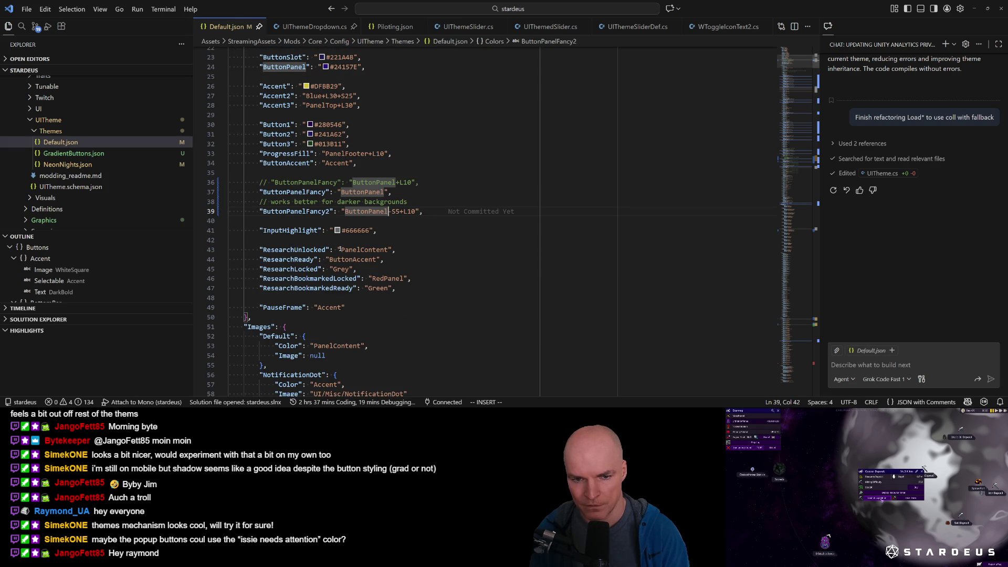
{"action": "key", "text": "Escape"}
{"action": "left_click", "coordinate": [351, 182]}
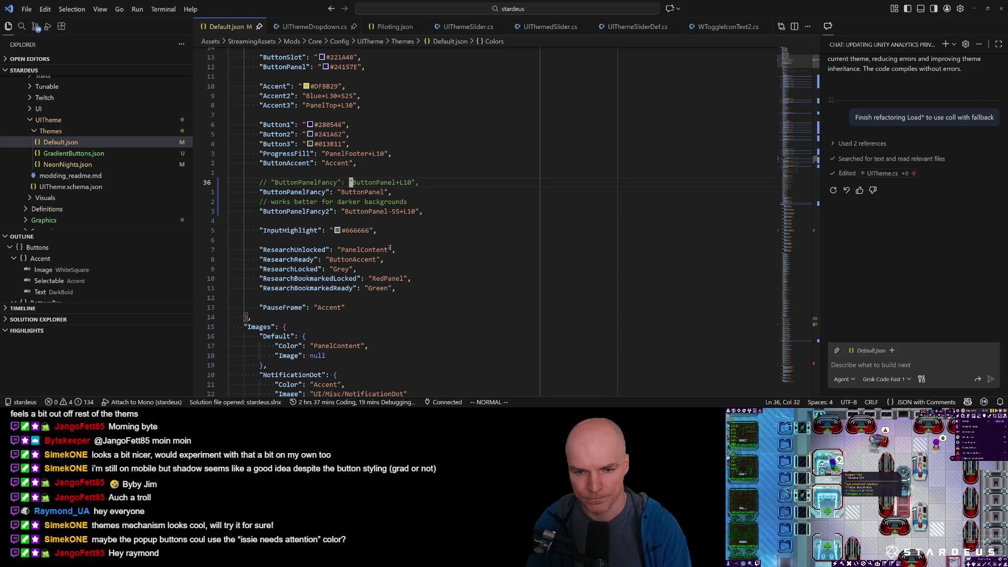
Step: Jump to the last ButtonPanelFancy usage, yank the ButtonPanel Colors block, and paste it below
{"action": "left_click", "coordinate": [310, 212]}
{"action": "left_click", "coordinate": [317, 192]}
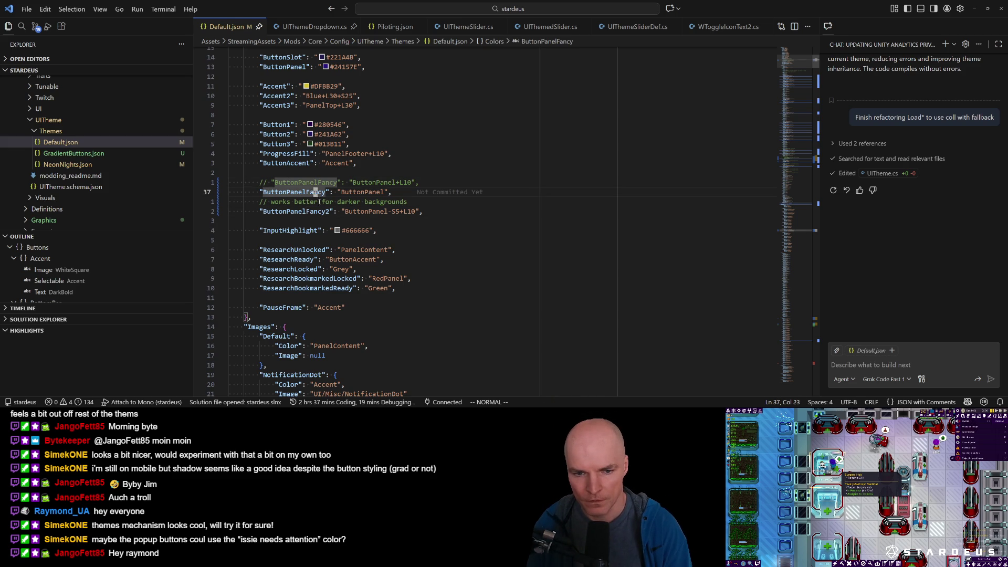
{"action": "key", "text": "numbersign"}
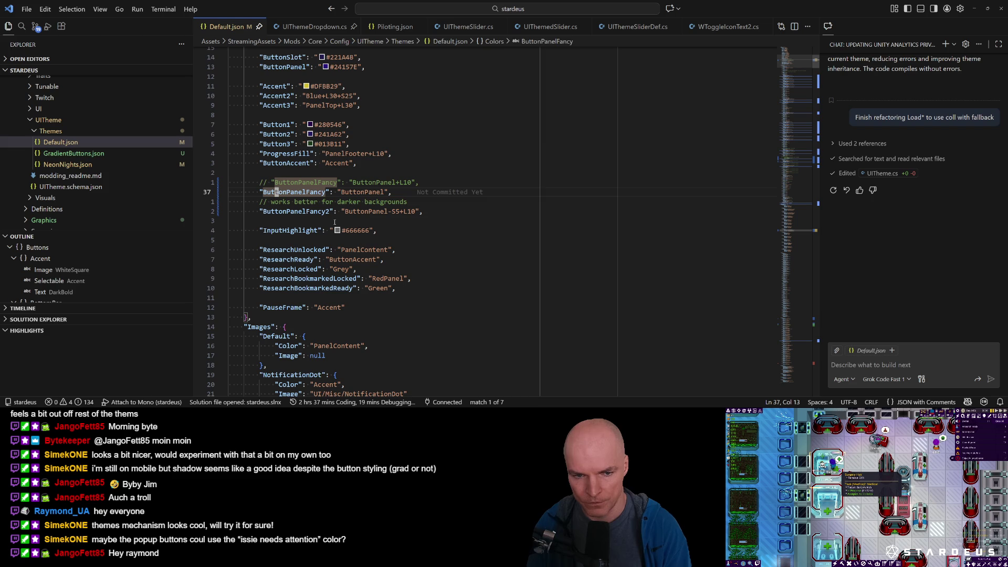
{"action": "key", "text": "n"}
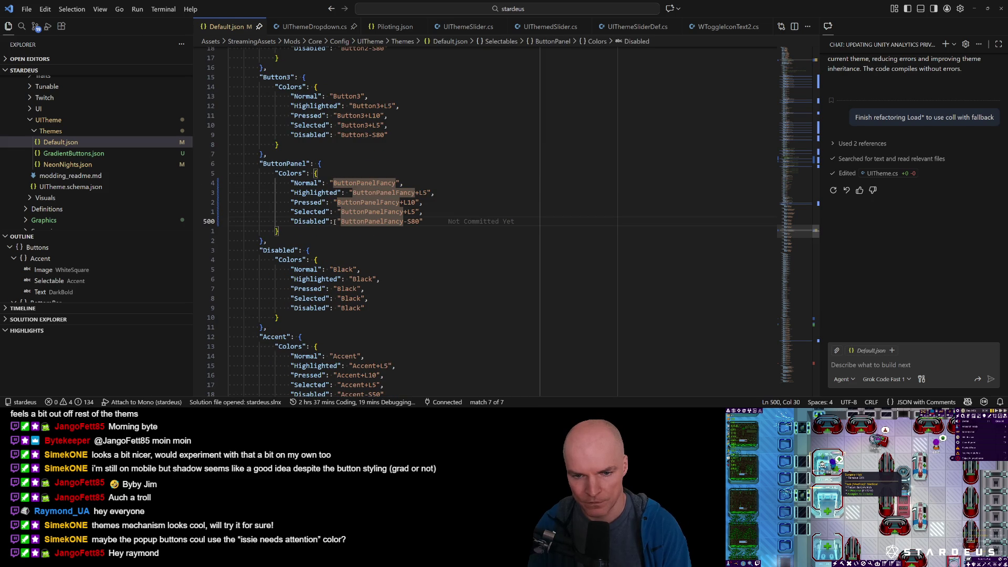
{"action": "key", "text": "V"}
{"action": "key", "text": "a"}
{"action": "key", "text": "braceleft"}
{"action": "key", "text": "a"}
{"action": "key", "text": "braceleft"}
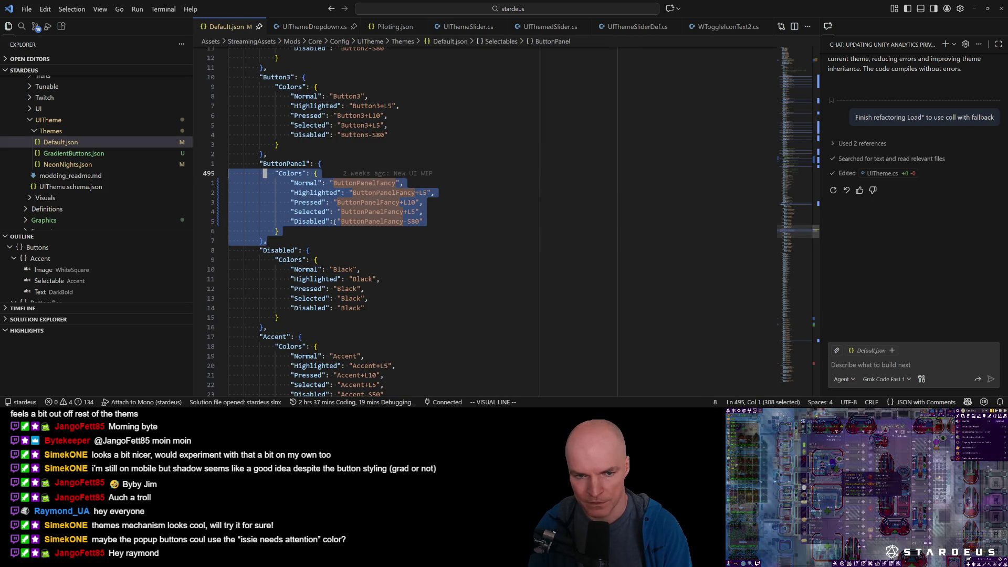
{"action": "key", "text": "y"}
{"action": "key", "text": "percent"}
{"action": "type", "text": "pea2"}
Step: Rename the pasted block to ButtonPanel2 and point its Normal colour at ButtonPanelFancy2
{"action": "key", "text": "Escape"}
{"action": "key", "text": "j"}
{"action": "key", "text": "j"}
{"action": "key", "text": "w"}
{"action": "key", "text": "w"}
{"action": "type", "text": "ea2"}
{"action": "key", "text": "Escape"}
Step: Point the Highlighted, Pressed, Selected and Disabled colours at ButtonPanelFancy2, then switch to Unity
{"action": "type", "text": "jea2"}
{"action": "key", "text": "Escape"}
{"action": "type", "text": "j"}
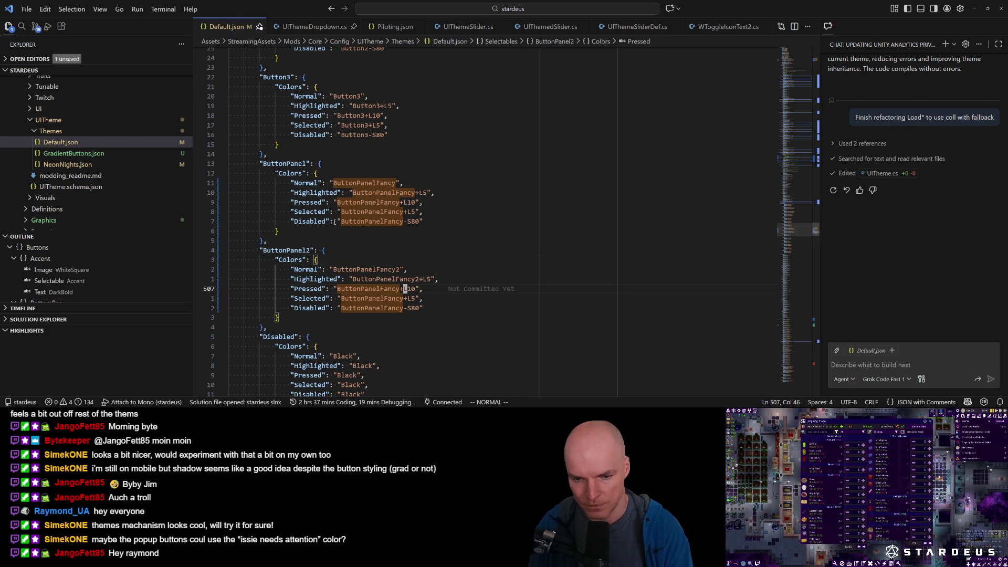
{"action": "type", "text": "ha2"}
{"action": "key", "text": "Escape"}
{"action": "type", "text": "ja2"}
{"action": "key", "text": "Escape"}
{"action": "type", "text": "jha2"}
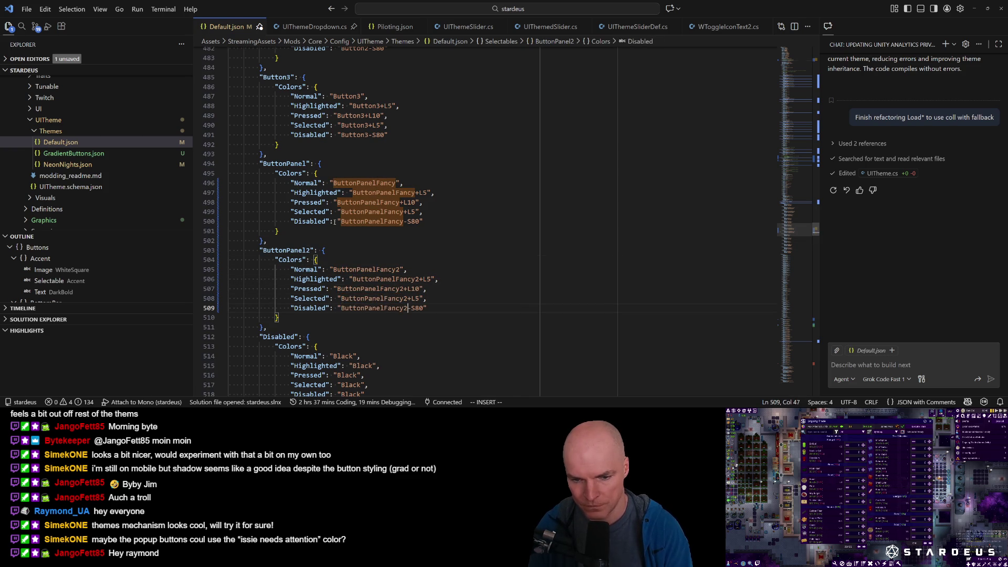
{"action": "key", "text": "Escape"}
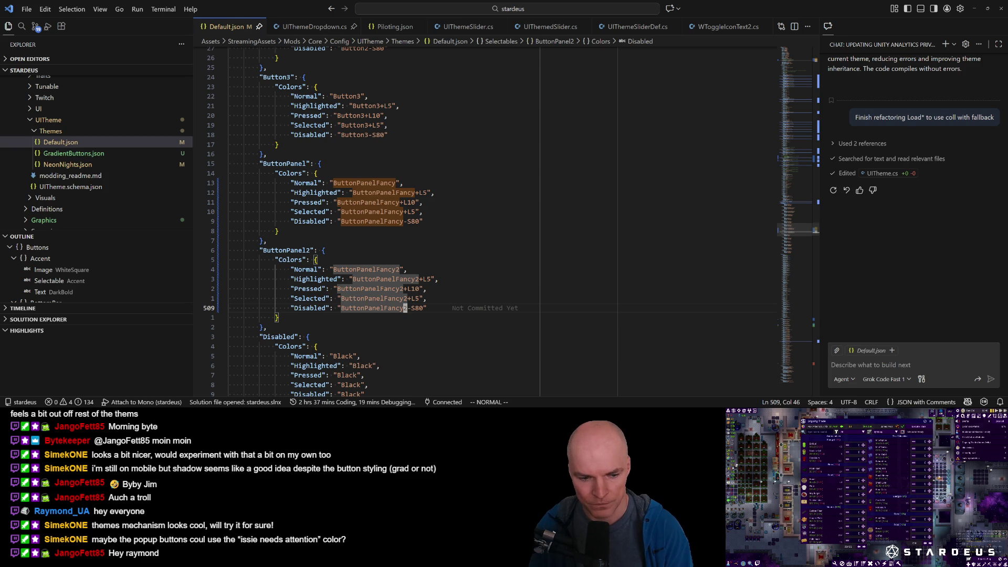
{"action": "key", "text": "alt+Tab"}
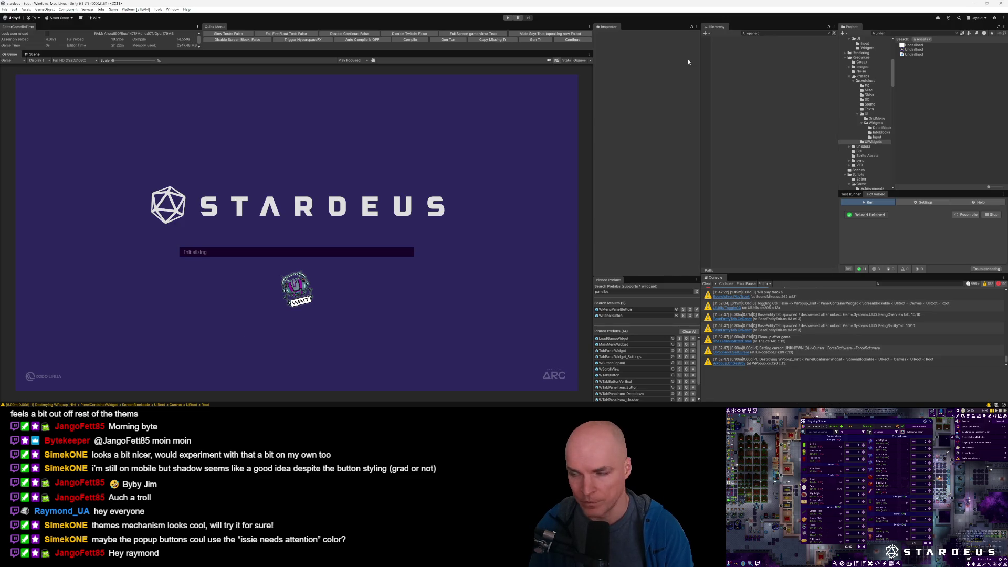
Step: Search the Project window for 'wpopup' and open the WPopup prefab
{"action": "left_click", "coordinate": [901, 36]}
{"action": "type", "text": "wpopup"}
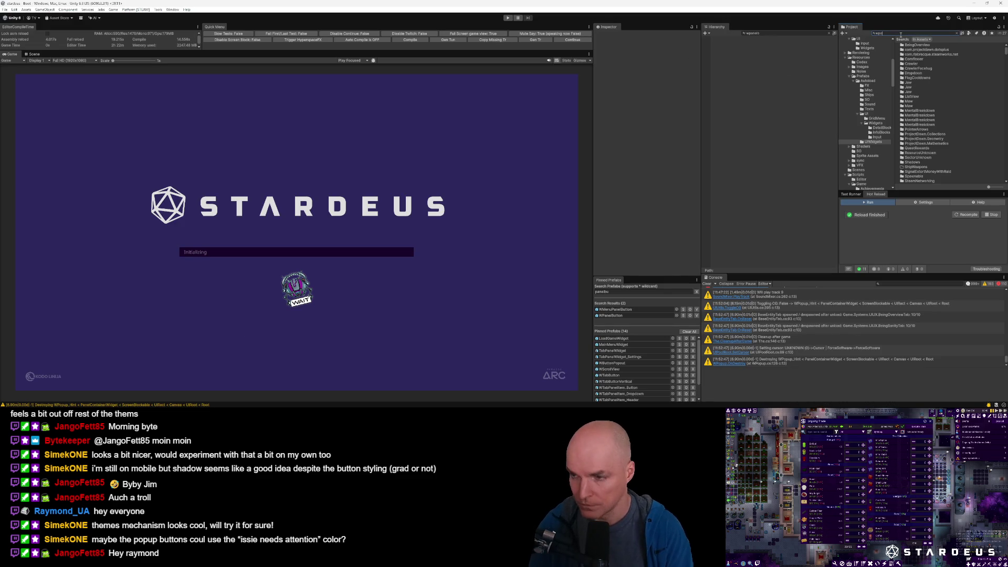
{"action": "double_click", "coordinate": [917, 54]}
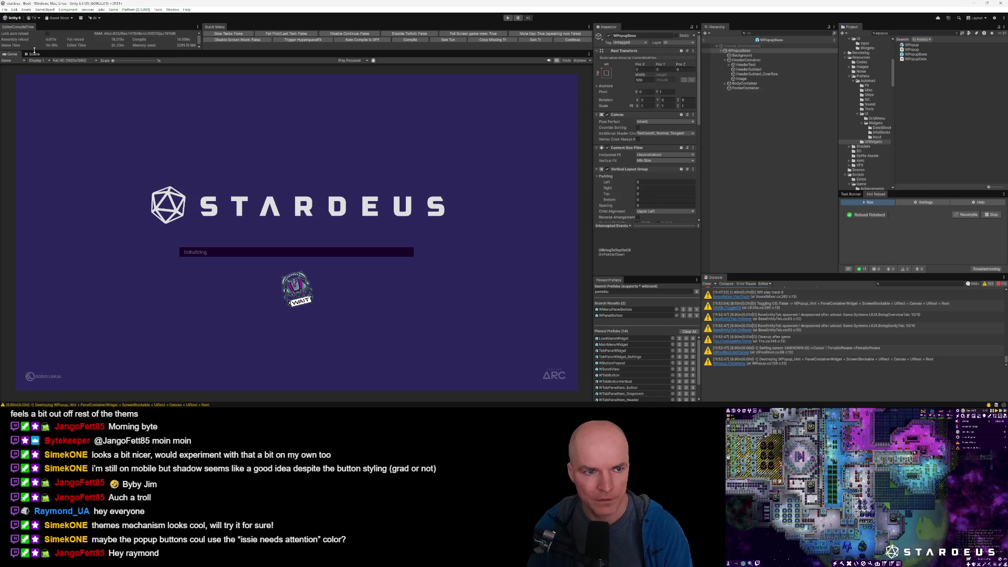
{"action": "left_click", "coordinate": [33, 54]}
{"action": "double_click", "coordinate": [912, 45]}
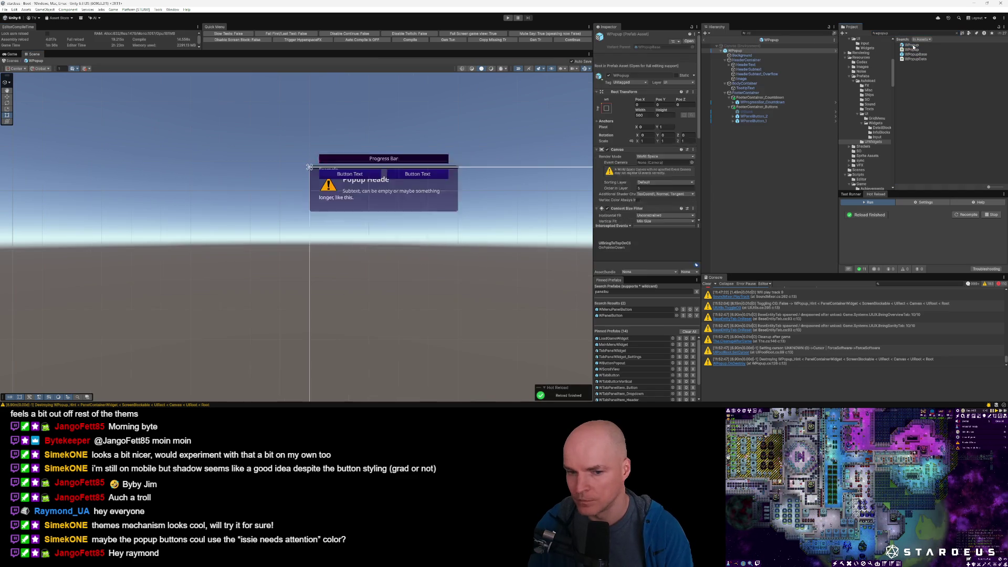
Step: Inspect the theme config of WPanelButton_2 and WPanelButton_1, then return to VS Code
{"action": "left_click", "coordinate": [751, 116]}
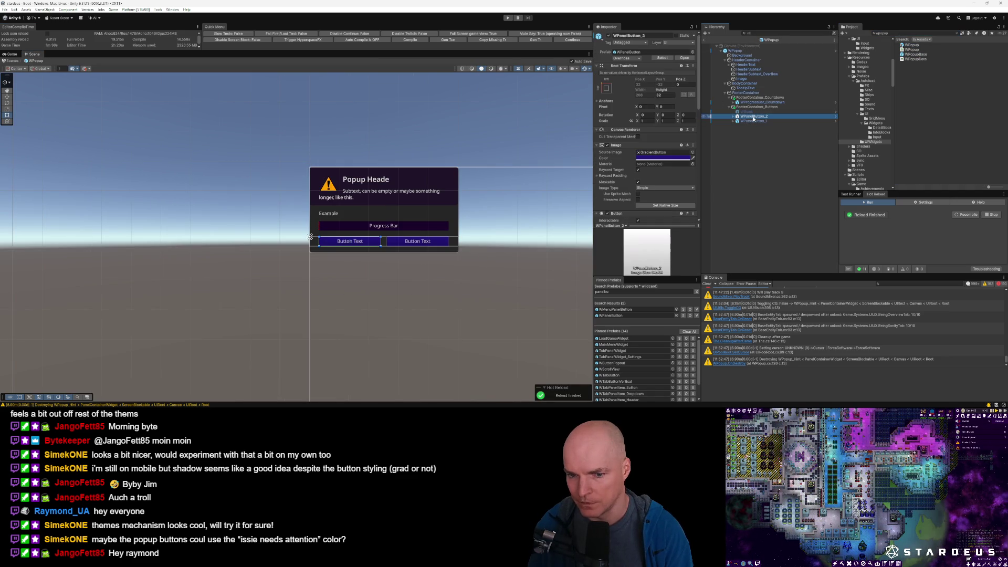
{"action": "scroll", "coordinate": [662, 184], "scroll_direction": "down", "scroll_amount": 3}
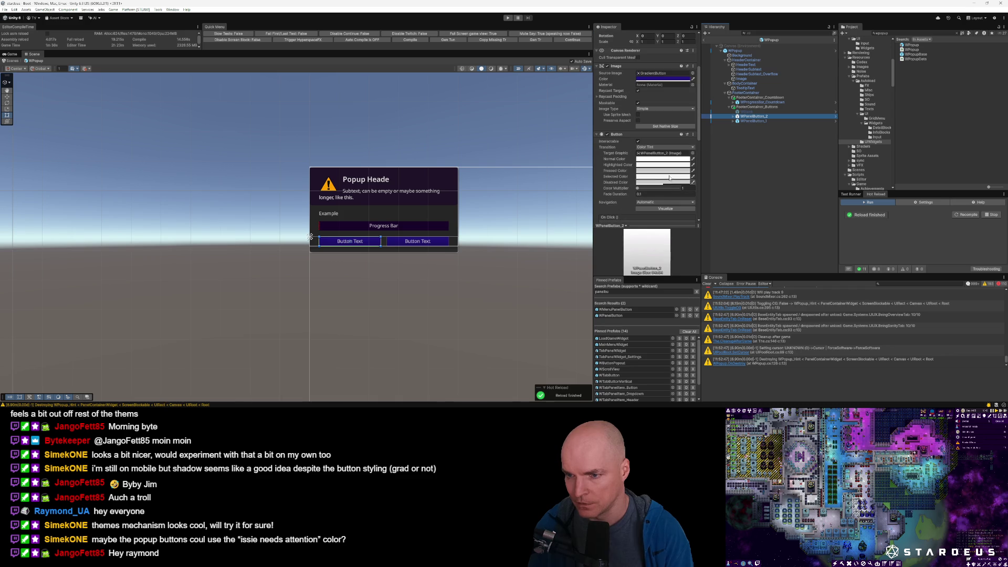
{"action": "left_click", "coordinate": [756, 121]}
{"action": "scroll", "coordinate": [422, 241], "scroll_direction": "up", "scroll_amount": 5}
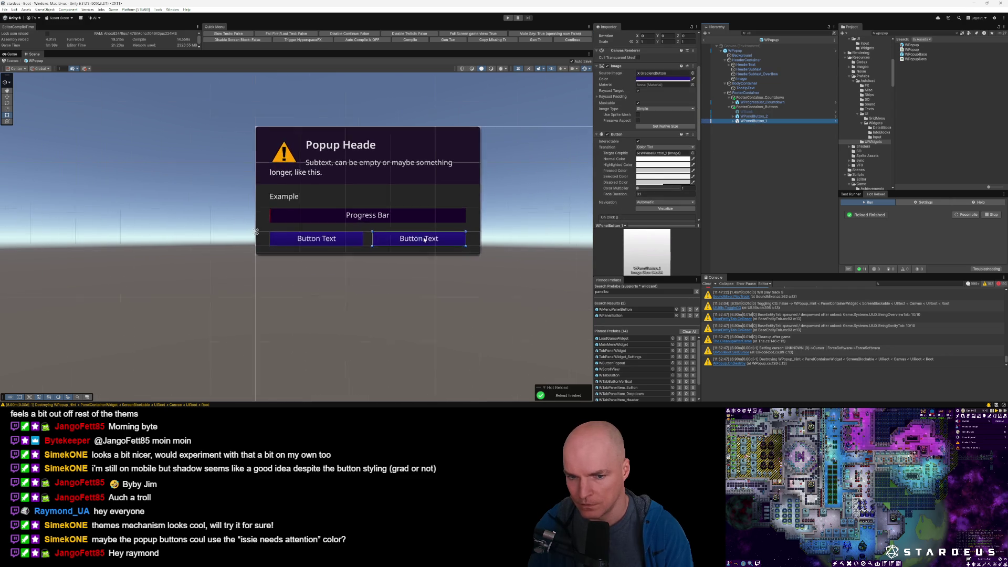
{"action": "scroll", "coordinate": [427, 241], "scroll_direction": "down", "scroll_amount": 2}
{"action": "left_click", "coordinate": [757, 117]}
{"action": "scroll", "coordinate": [653, 167], "scroll_direction": "down", "scroll_amount": 8}
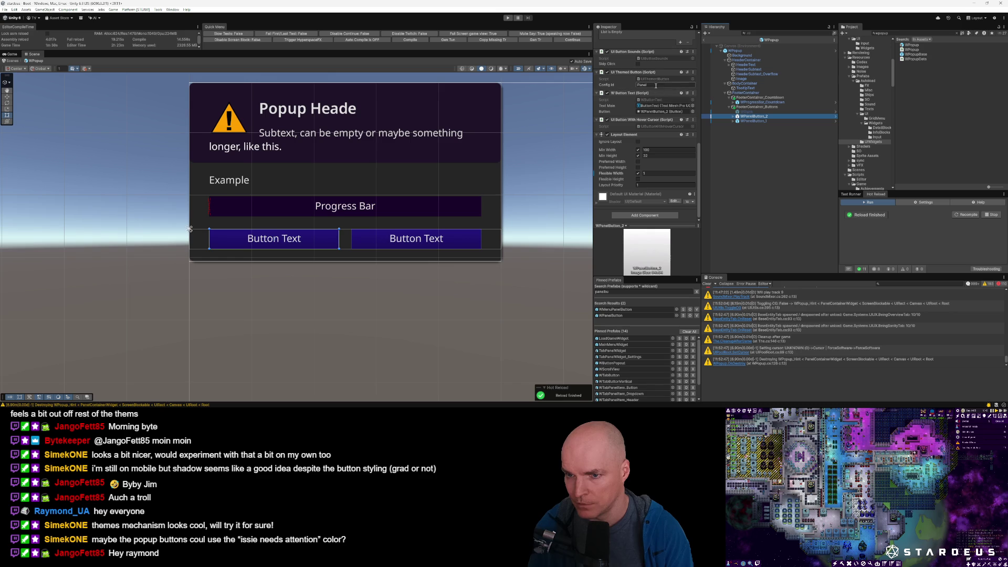
{"action": "key", "text": "alt+Tab"}
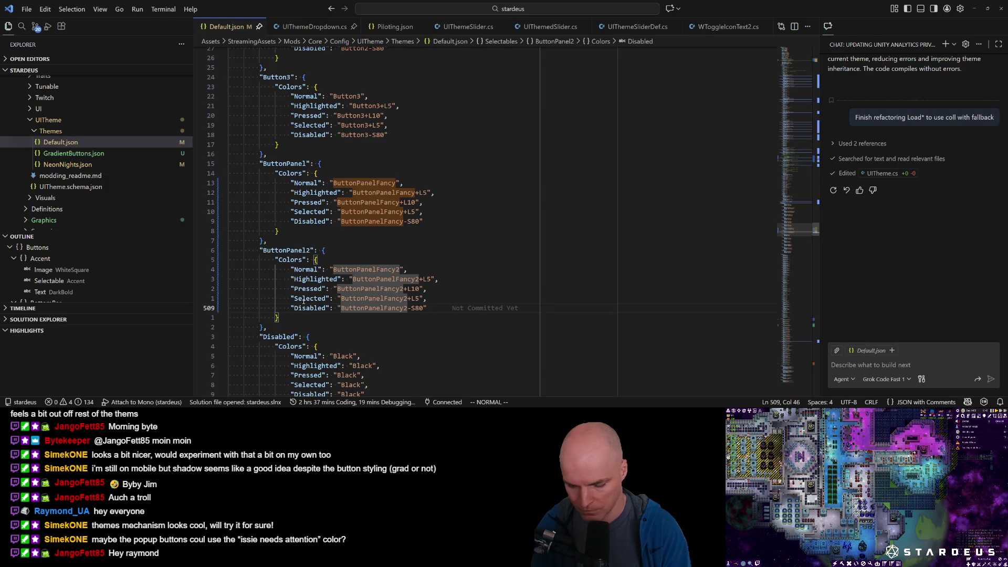
Step: Copy the Panel button style block and paste it below renamed as Panel2
{"action": "key", "text": "F3"}
{"action": "key", "text": "F3"}
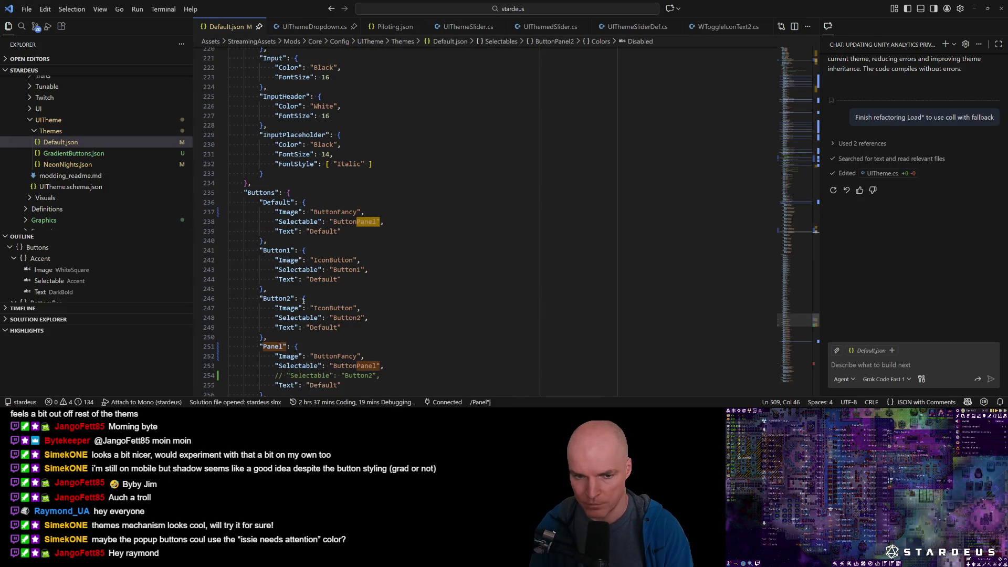
{"action": "key", "text": "Escape"}
{"action": "key", "text": "j"}
{"action": "key", "text": "j"}
{"action": "key", "text": "j"}
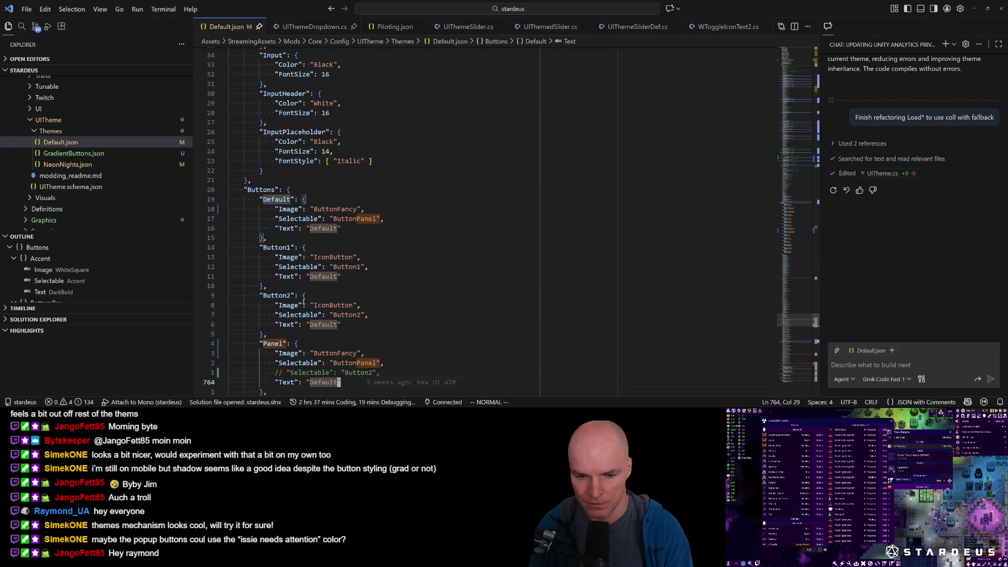
{"action": "key", "text": "V"}
{"action": "key", "text": "k"}
{"action": "key", "text": "k"}
{"action": "key", "text": "k"}
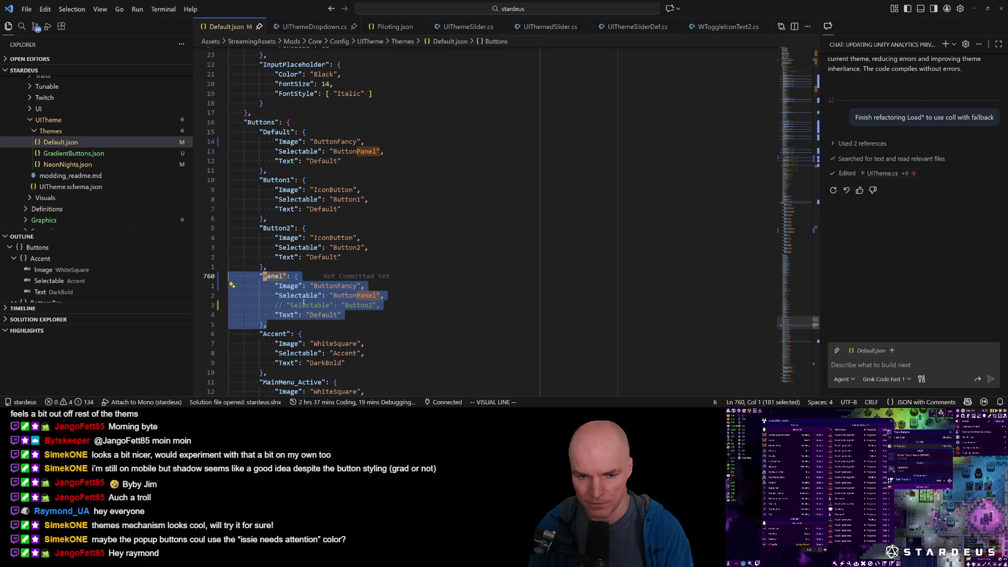
{"action": "key", "text": "y"}
{"action": "type", "text": "pea2"}
{"action": "key", "text": "Escape"}
Step: Set Panel2's Selectable to ButtonPanel2
{"action": "key", "text": "j"}
{"action": "key", "text": "j"}
{"action": "key", "text": "w"}
{"action": "key", "text": "w"}
{"action": "key", "text": "w"}
{"action": "key", "text": "k"}
{"action": "key", "text": "e"}
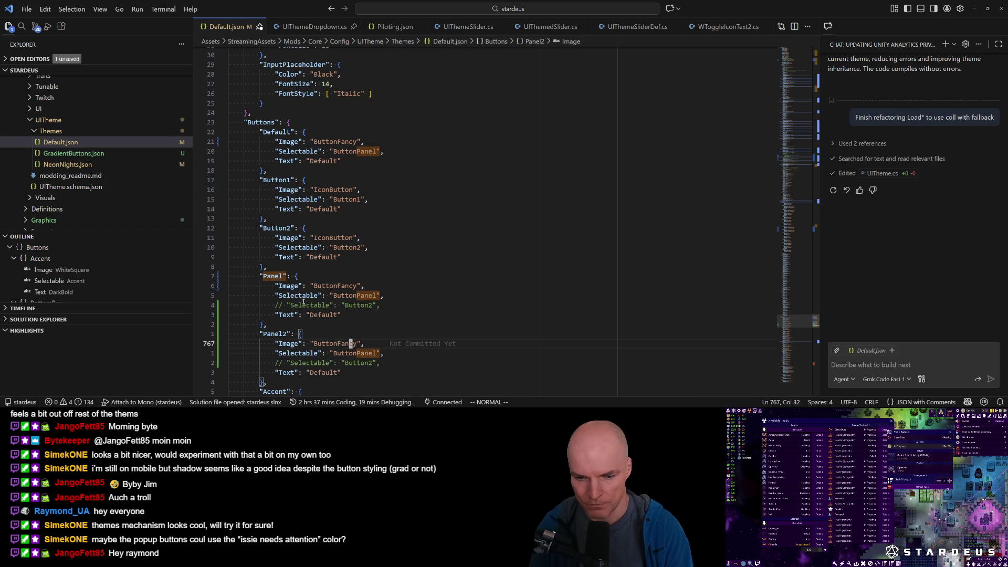
{"action": "key", "text": "a"}
{"action": "key", "text": "Escape"}
{"action": "type", "text": "jea2"}
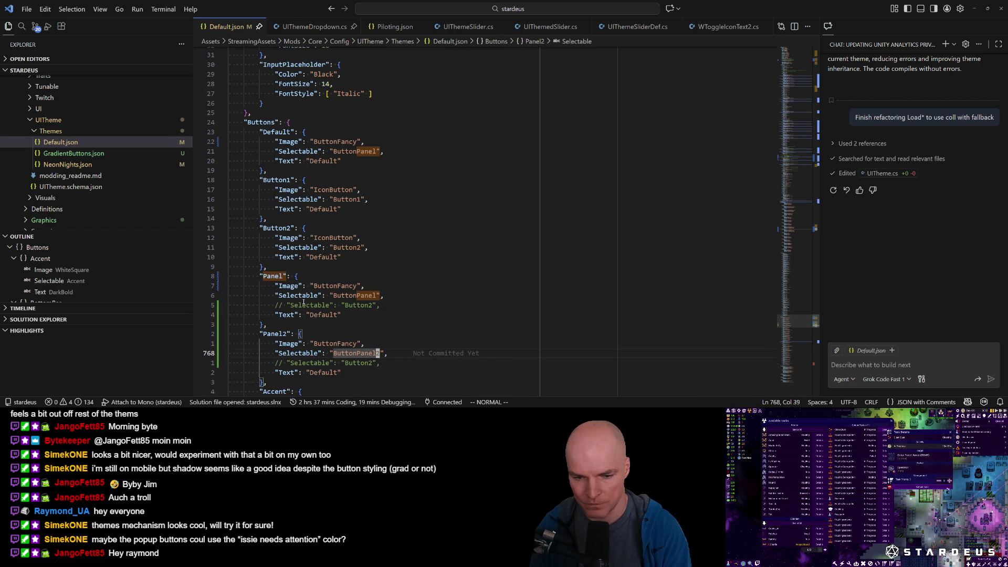
{"action": "key", "text": "Escape"}
Step: Delete the commented Selectable lines from Panel and Panel2, then switch to Unity
{"action": "key", "text": "j"}
{"action": "key", "text": "d"}
{"action": "key", "text": "d"}
{"action": "key", "text": "6"}
{"action": "key", "text": "k"}
{"action": "key", "text": "d"}
{"action": "key", "text": "d"}
{"action": "key", "text": "alt+Tab"}
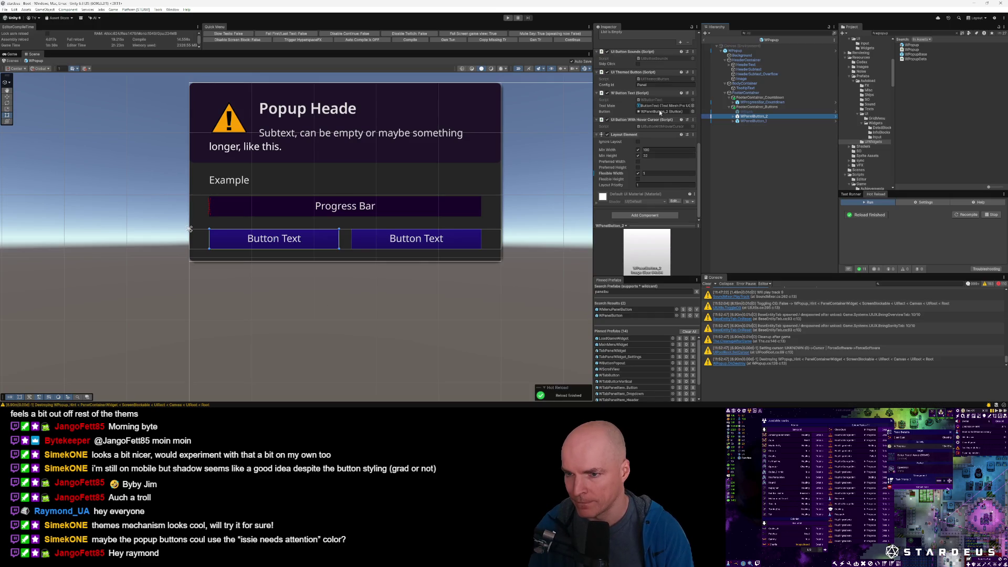
Step: Change WPanelButton_1's UI Themed Button Config Id to Panel2 and enter Play mode
{"action": "left_click", "coordinate": [661, 86]}
{"action": "left_click", "coordinate": [754, 121]}
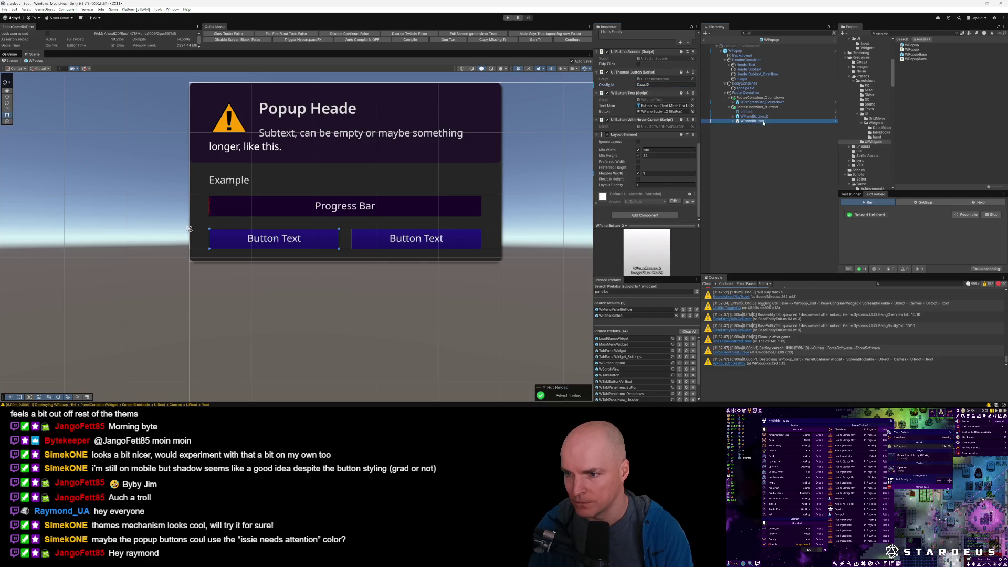
{"action": "left_click", "coordinate": [669, 87]}
{"action": "type", "text": "2"}
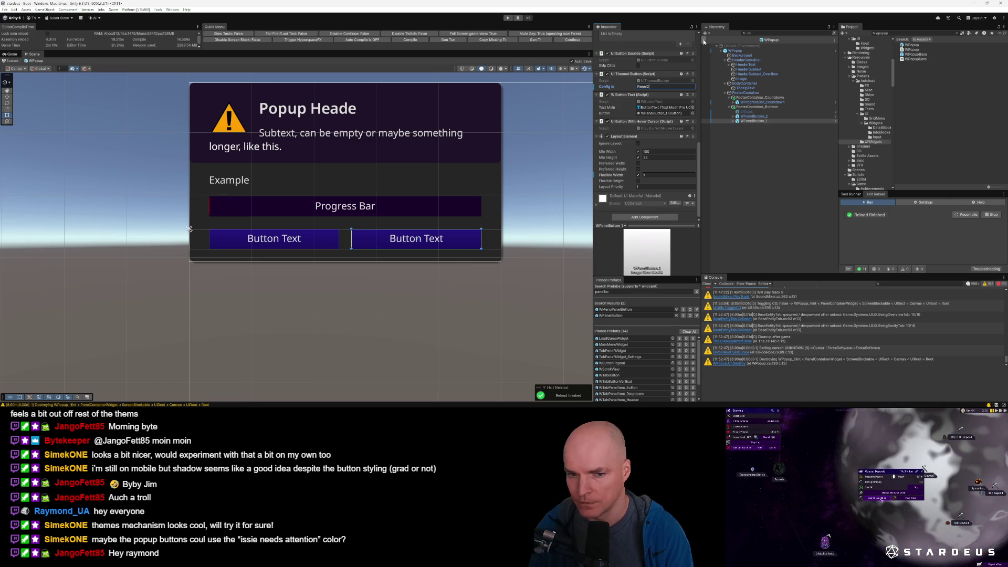
{"action": "key", "text": "ctrl+p"}
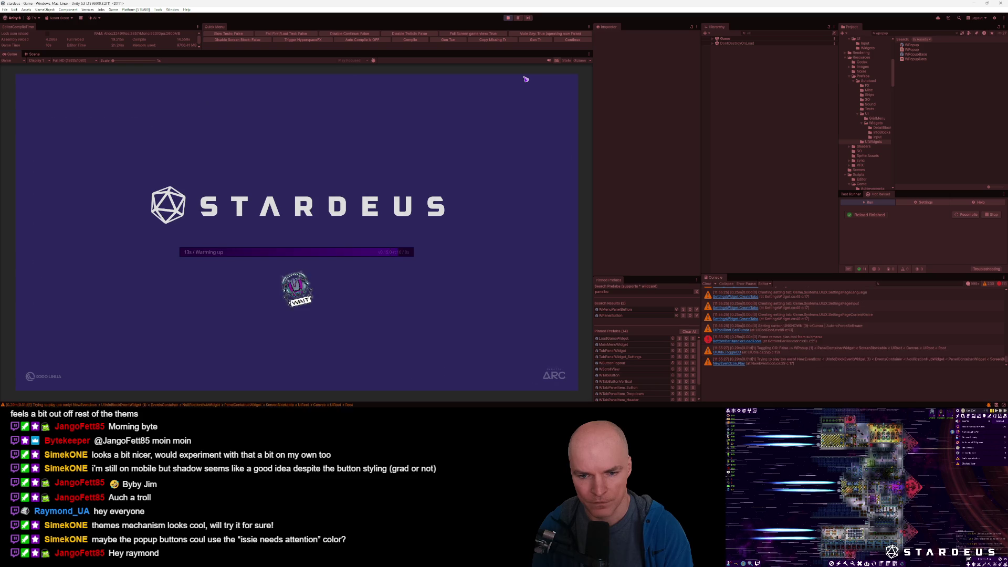
Step: Continue the saved game and run the 'theme debug' command in the debug console
{"action": "left_click", "coordinate": [74, 158]}
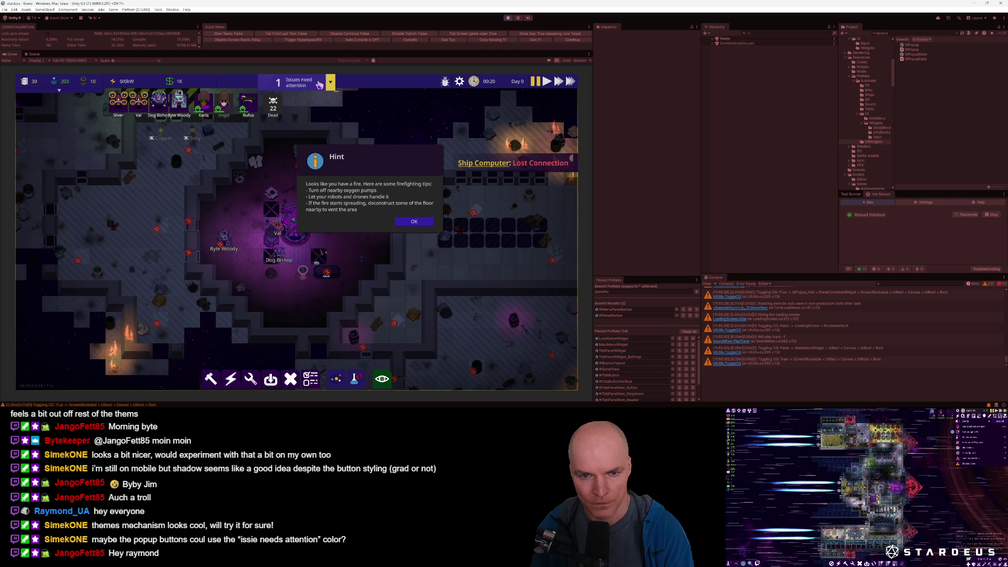
{"action": "key", "text": "grave"}
{"action": "key", "text": "Up"}
{"action": "key", "text": "Return"}
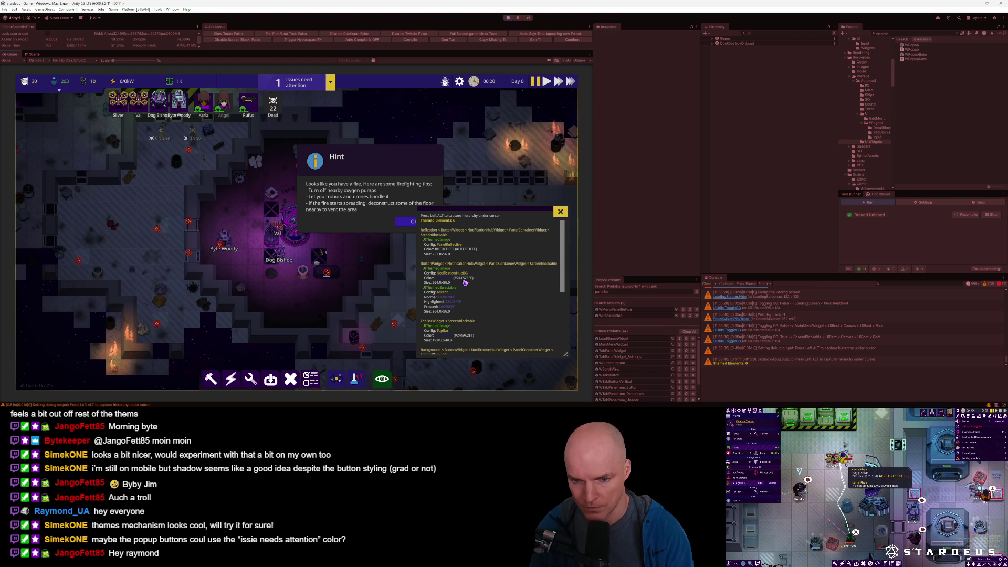
Step: List the Issues need attention button's theme hierarchy, then search Default.json for NotificationHu
{"action": "key", "text": "alt"}
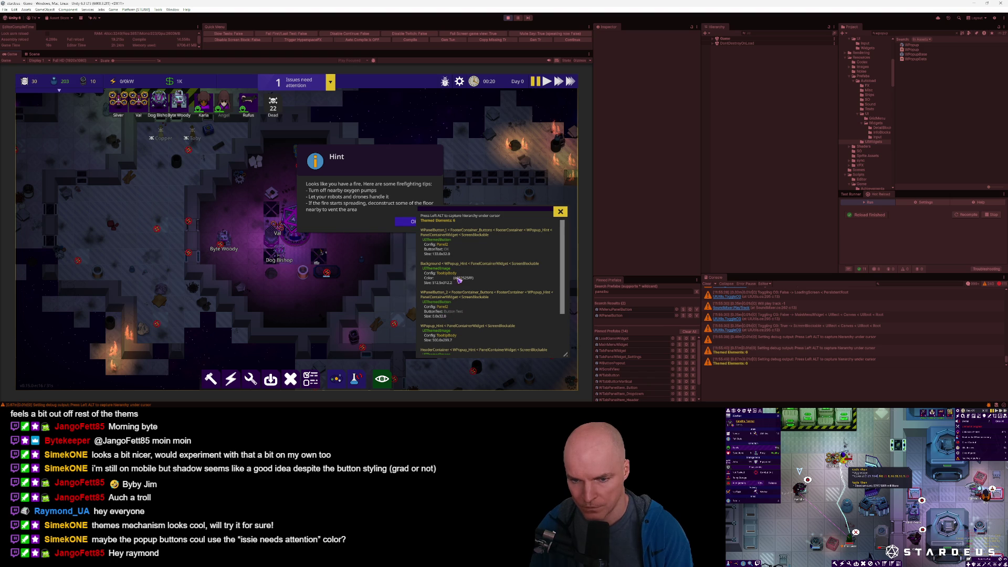
{"action": "scroll", "coordinate": [452, 254], "scroll_direction": "down", "scroll_amount": 3}
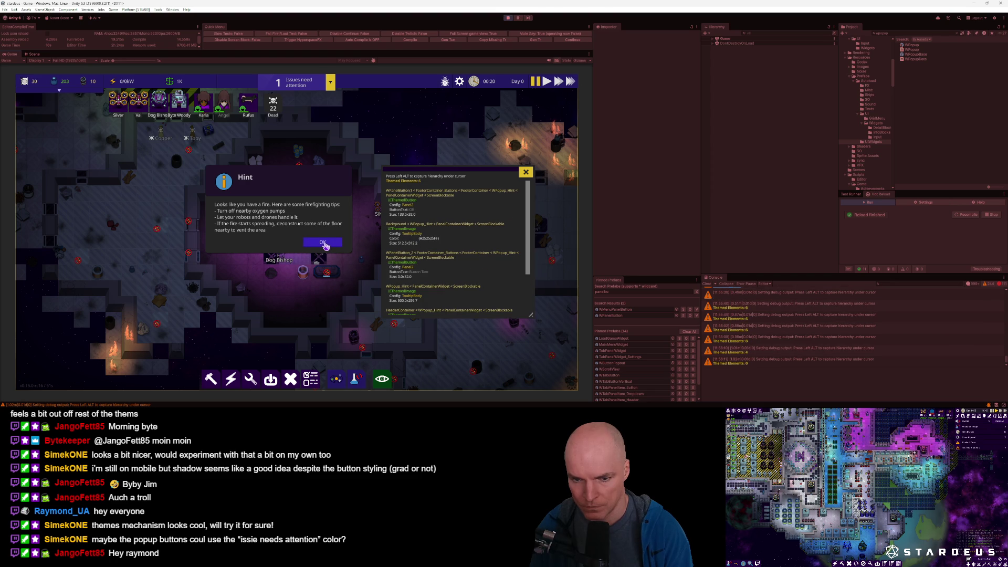
{"action": "scroll", "coordinate": [413, 274], "scroll_direction": "down", "scroll_amount": 2}
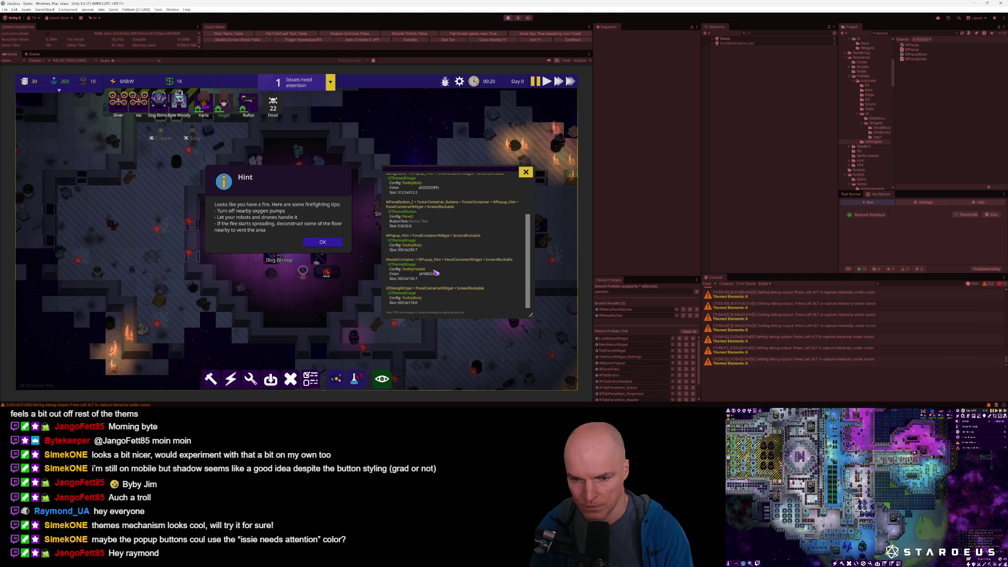
{"action": "scroll", "coordinate": [413, 268], "scroll_direction": "up", "scroll_amount": 3}
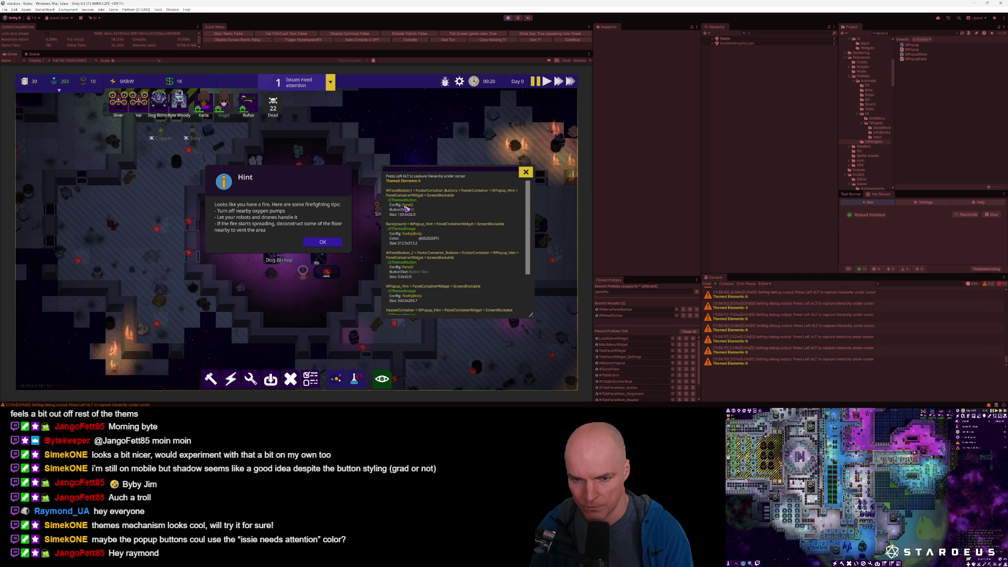
{"action": "key", "text": "alt"}
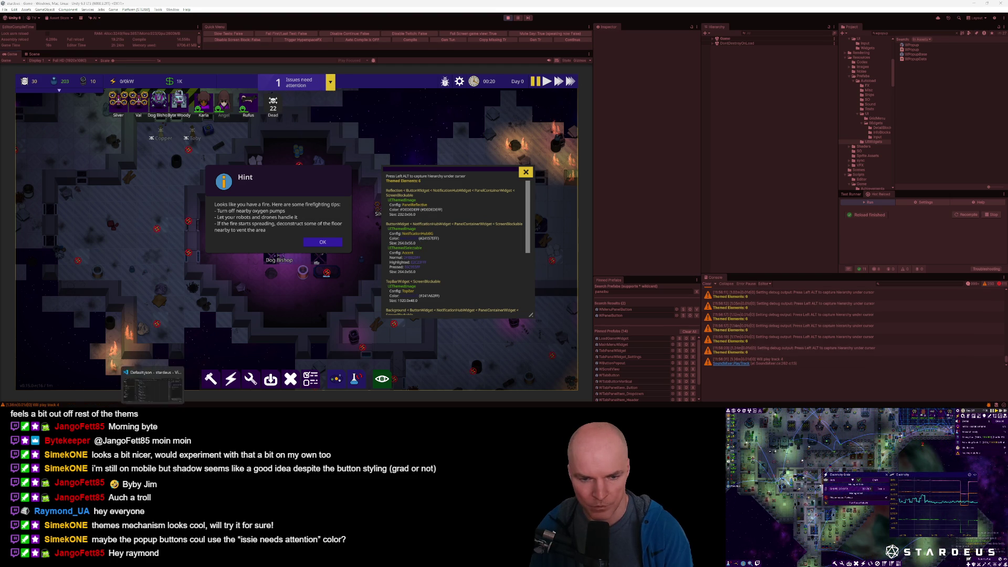
{"action": "key", "text": "alt+Tab"}
{"action": "type", "text": "/NotificationHu"}
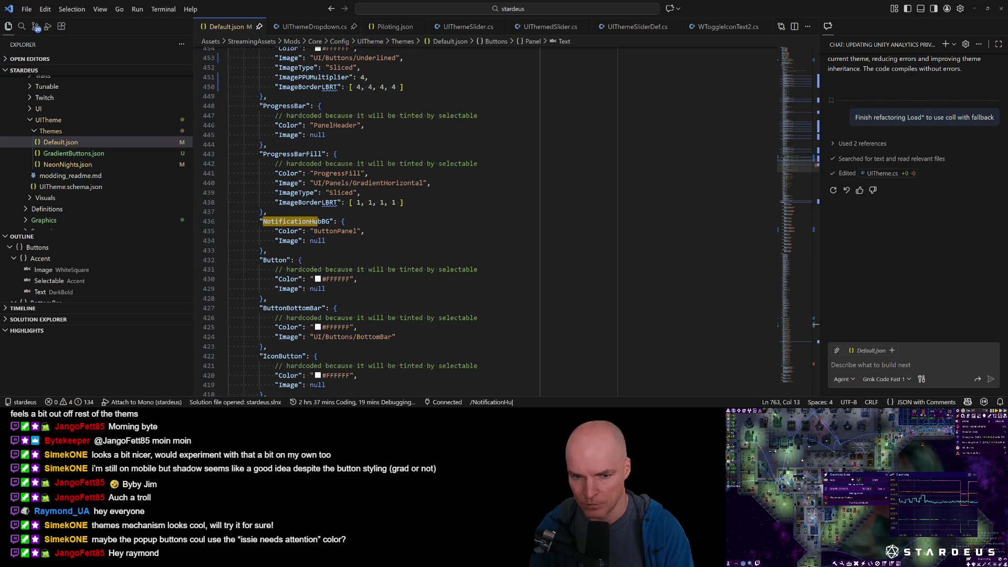
Step: Go to the NotificationHubBG entry and step through its ButtonPanel colour usages
{"action": "key", "text": "Return"}
{"action": "key", "text": "j"}
{"action": "key", "text": "w"}
{"action": "key", "text": "w"}
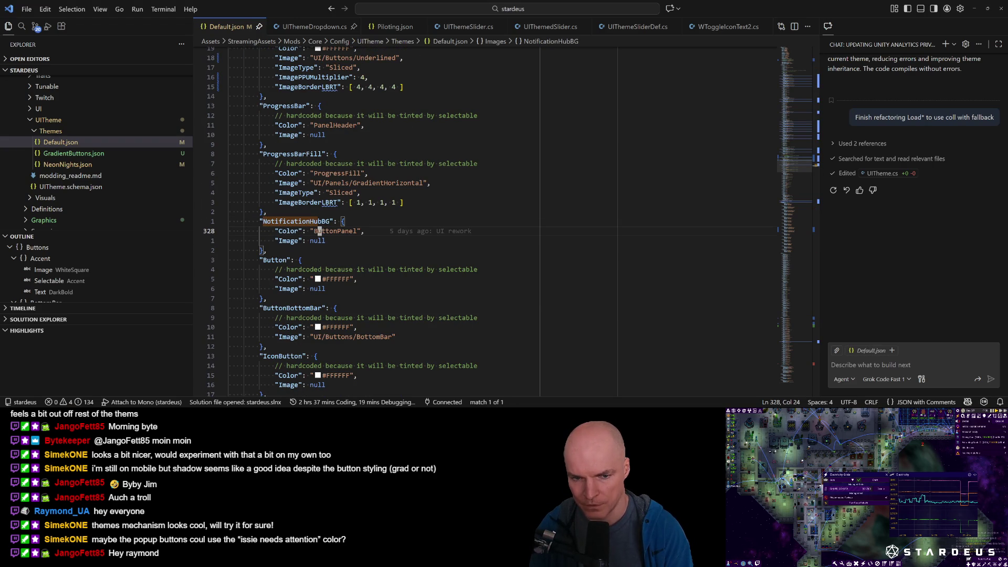
{"action": "key", "text": "numbersign"}
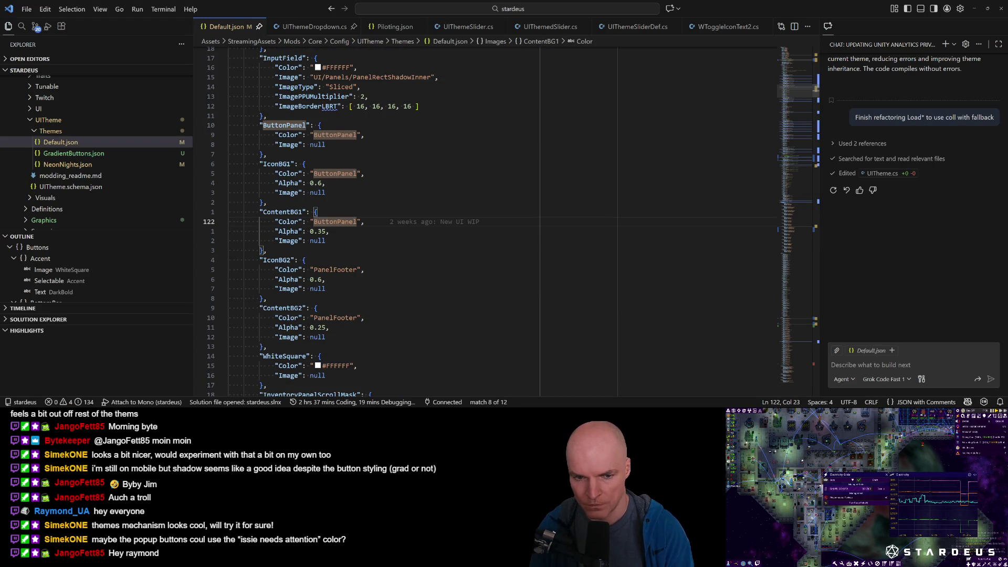
{"action": "key", "text": "n"}
{"action": "key", "text": "n"}
{"action": "key", "text": "n"}
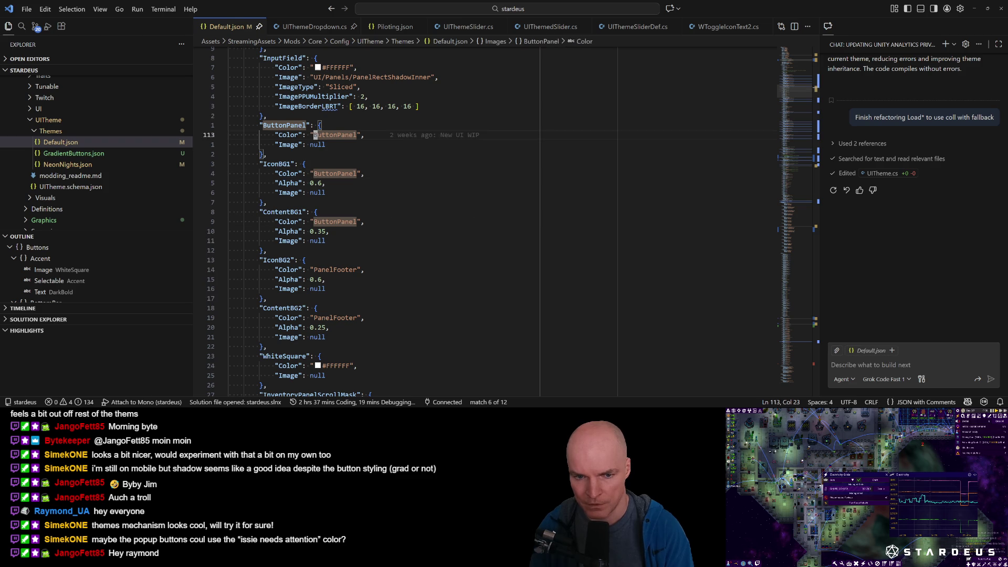
{"action": "key", "text": "n"}
{"action": "key", "text": "n"}
{"action": "key", "text": "n"}
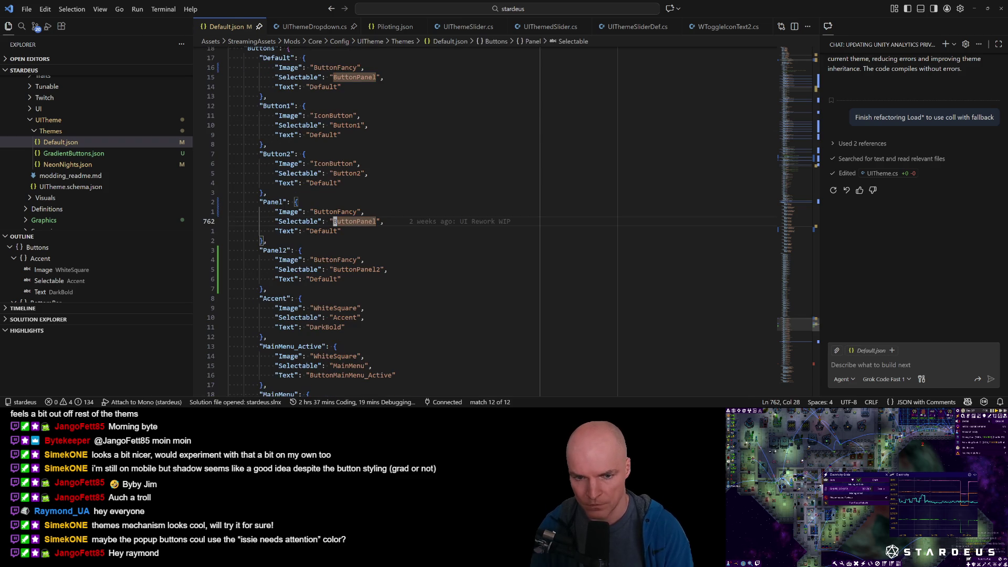
Step: Return to the top and check the ButtonPanelFancy2 value ButtonPanel-S5+L10, then switch to Unity
{"action": "key", "text": "g"}
{"action": "key", "text": "g"}
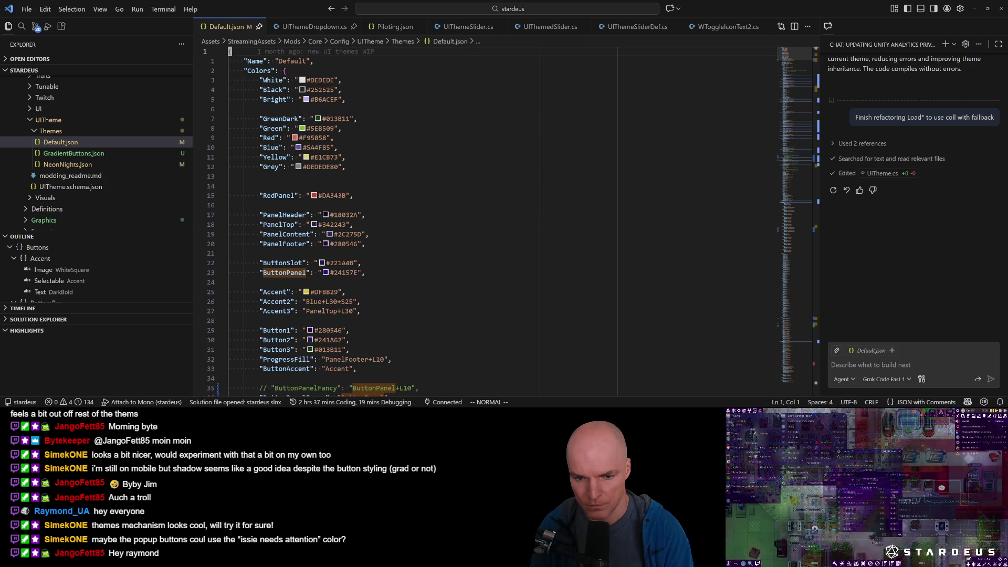
{"action": "key", "text": "j"}
{"action": "key", "text": "j"}
{"action": "key", "text": "j"}
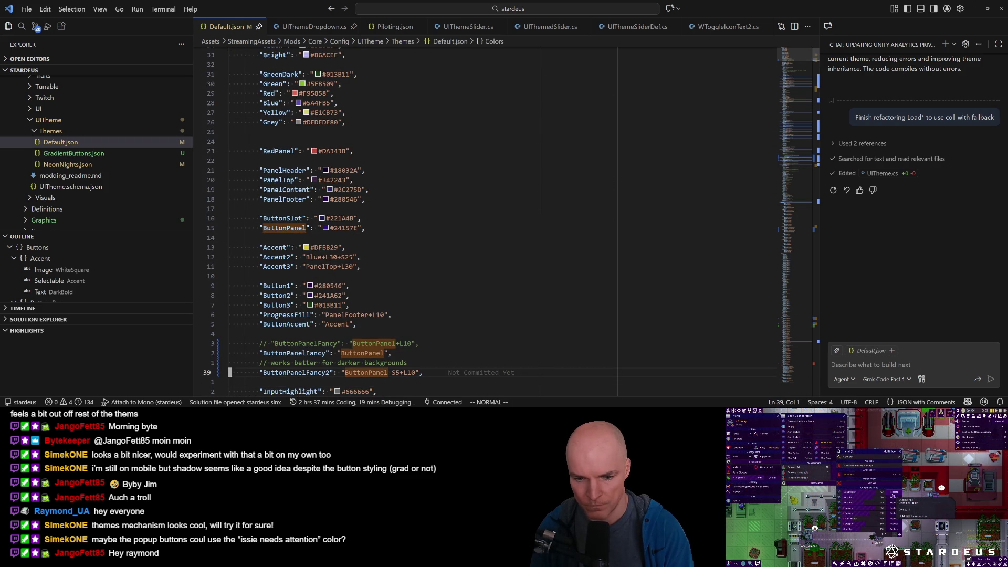
{"action": "key", "text": "l"}
{"action": "key", "text": "l"}
{"action": "key", "text": "l"}
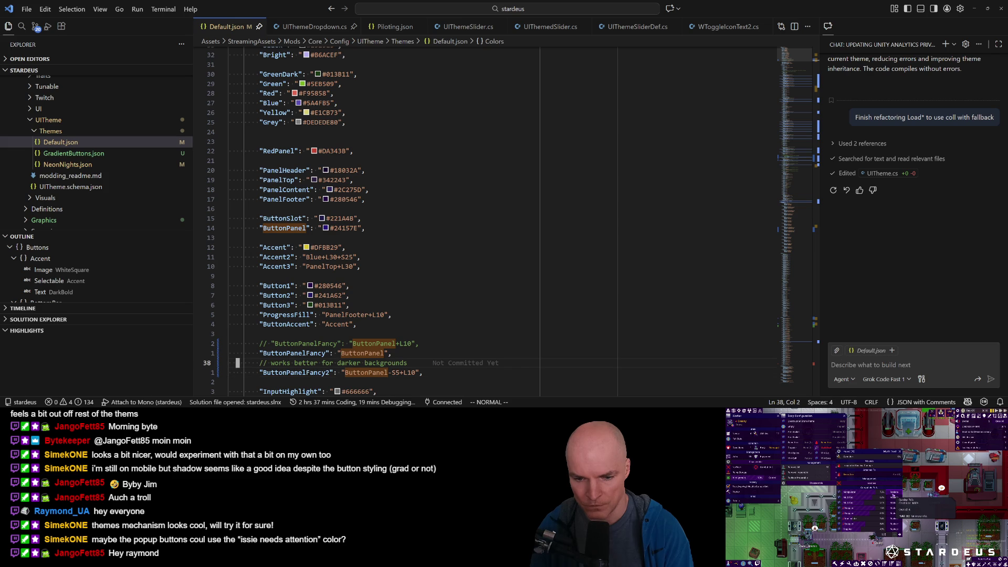
{"action": "key", "text": "l"}
{"action": "key", "text": "l"}
{"action": "key", "text": "l"}
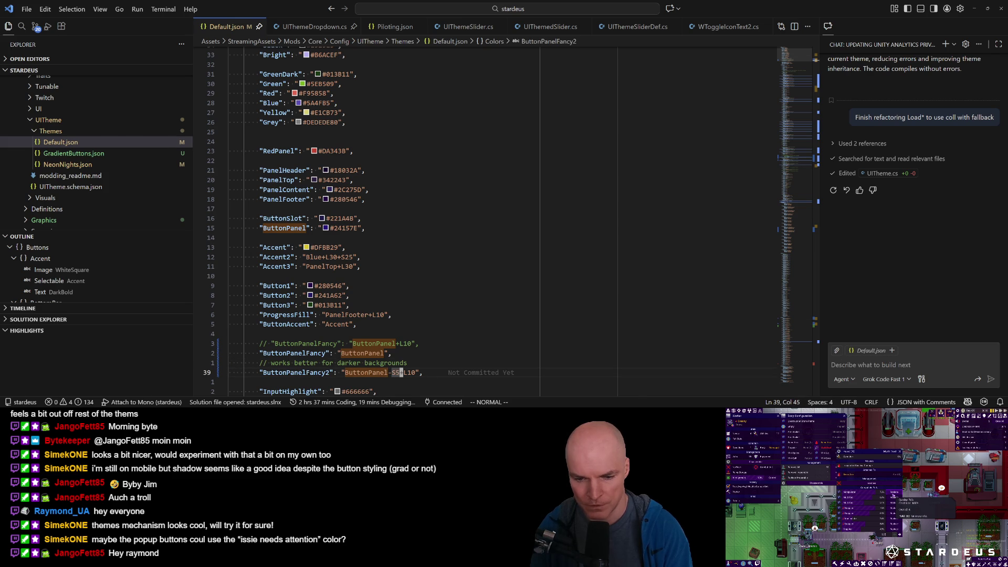
{"action": "key", "text": "alt+Tab"}
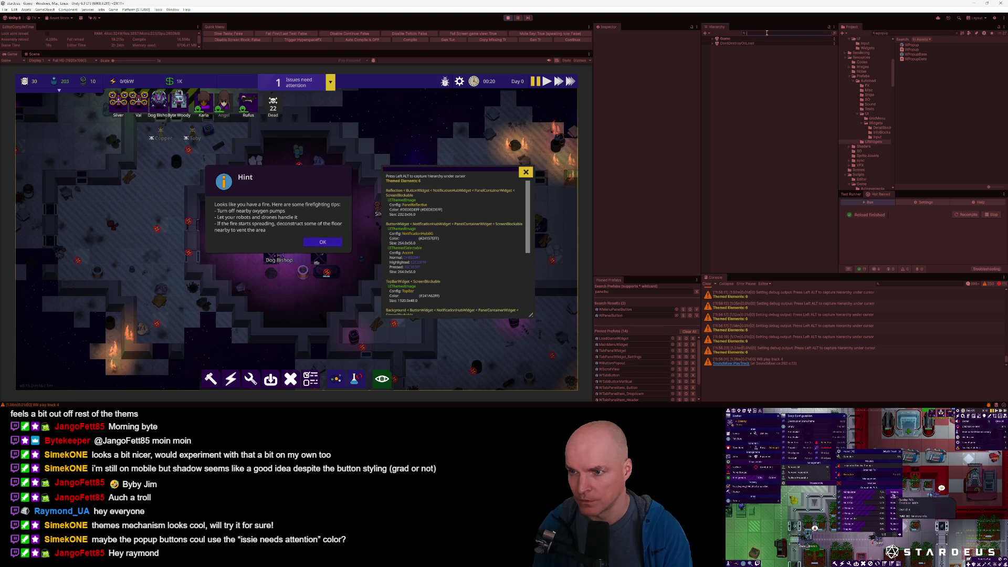
Step: Filter the Hierarchy for 'wp', select WPopup_Hint, and clear the search
{"action": "type", "text": "button"}
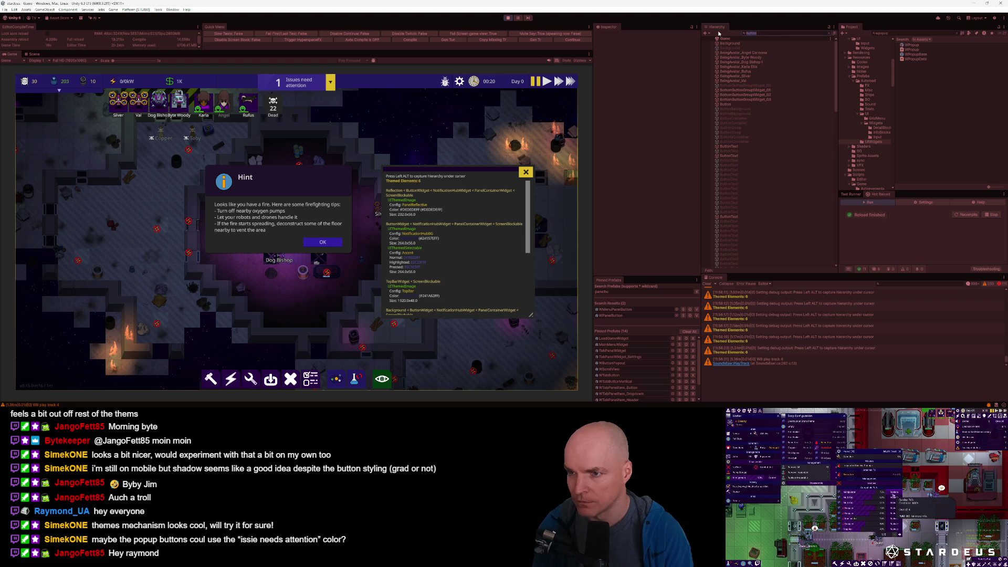
{"action": "key", "text": "ctrl+a"}
{"action": "type", "text": "w"}
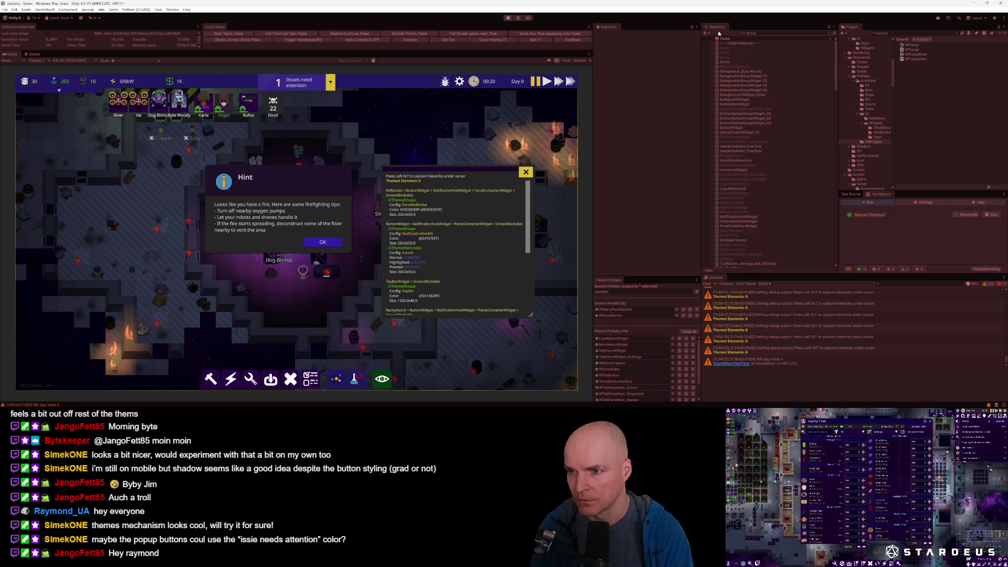
{"action": "type", "text": "pop"}
{"action": "left_click", "coordinate": [832, 48]}
{"action": "left_click", "coordinate": [834, 33]}
Step: Expand FooterContainer > FooterContainer_Buttons and select WPanelButton_1 in the Inspector
{"action": "left_click", "coordinate": [739, 170]}
{"action": "left_click", "coordinate": [742, 171]}
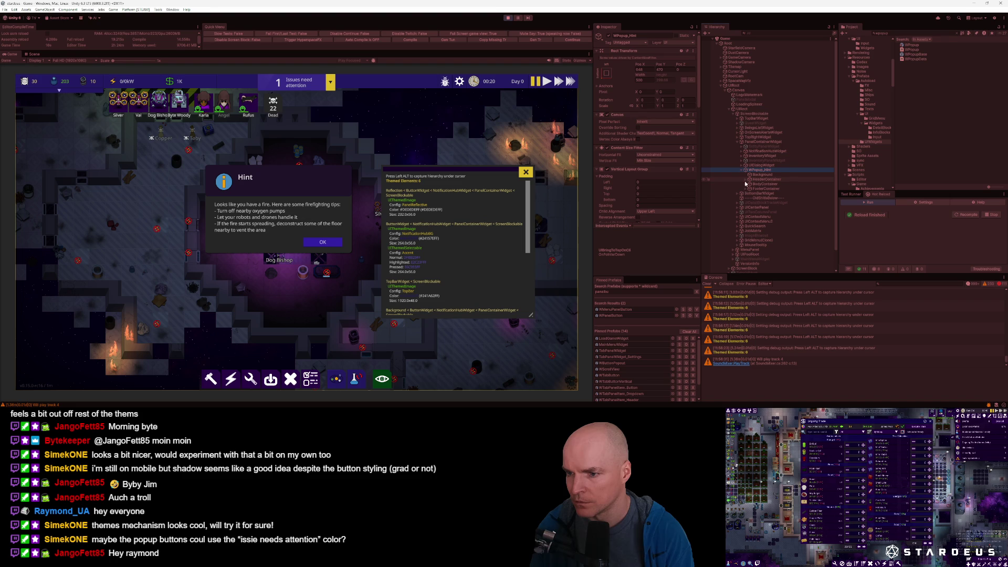
{"action": "left_click", "coordinate": [745, 190]}
{"action": "left_click", "coordinate": [750, 198]}
{"action": "left_click", "coordinate": [754, 212]}
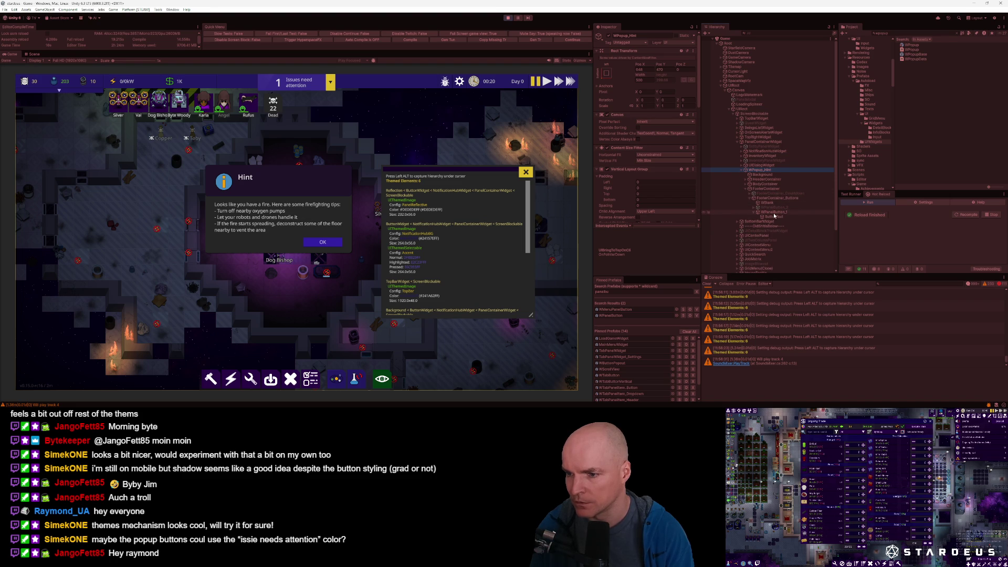
{"action": "left_click", "coordinate": [745, 212]}
{"action": "scroll", "coordinate": [671, 170], "scroll_direction": "down", "scroll_amount": 3}
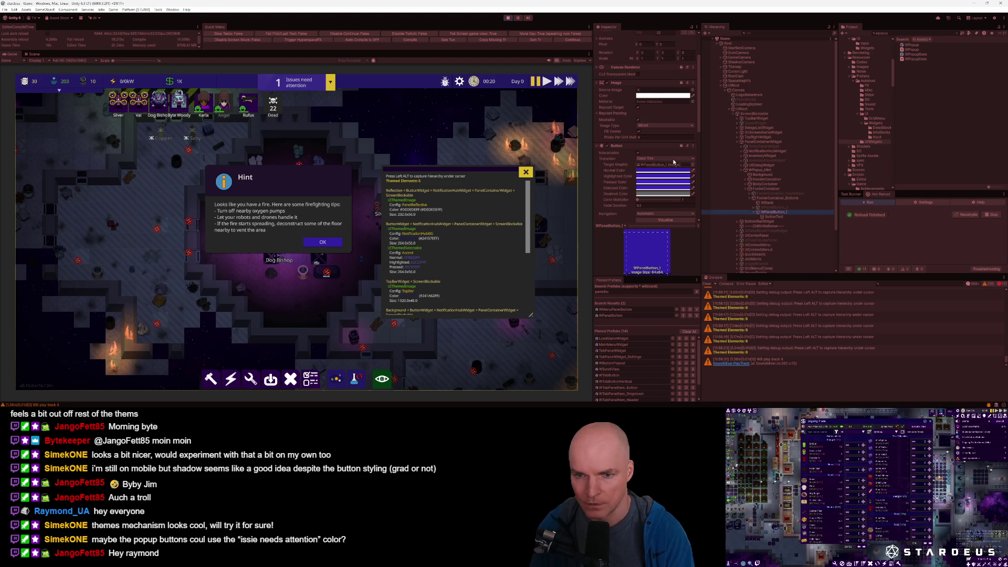
Step: Eyedrop the Issues need attention bar's purple into the button's Normal Color
{"action": "left_click", "coordinate": [667, 171]}
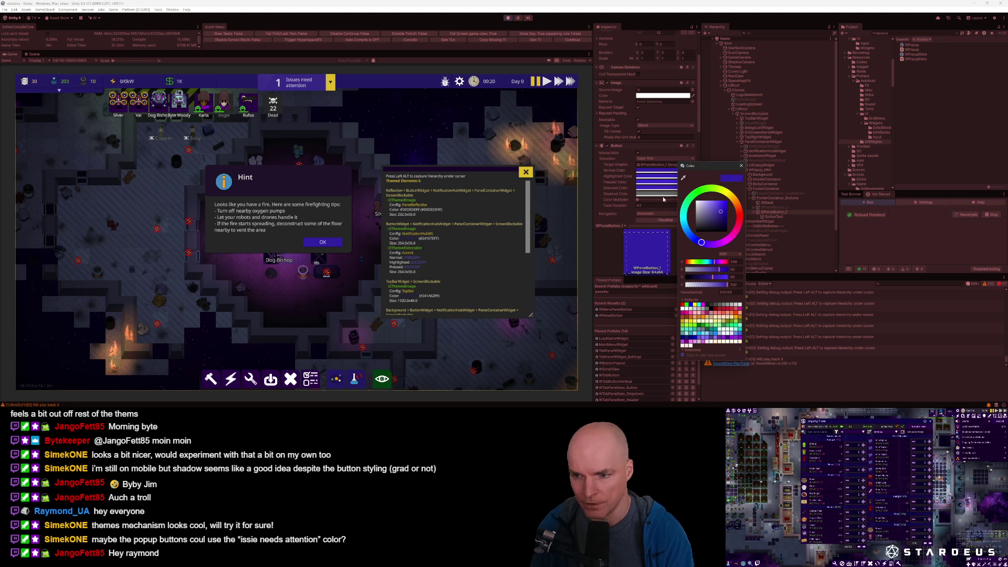
{"action": "left_click", "coordinate": [684, 179]}
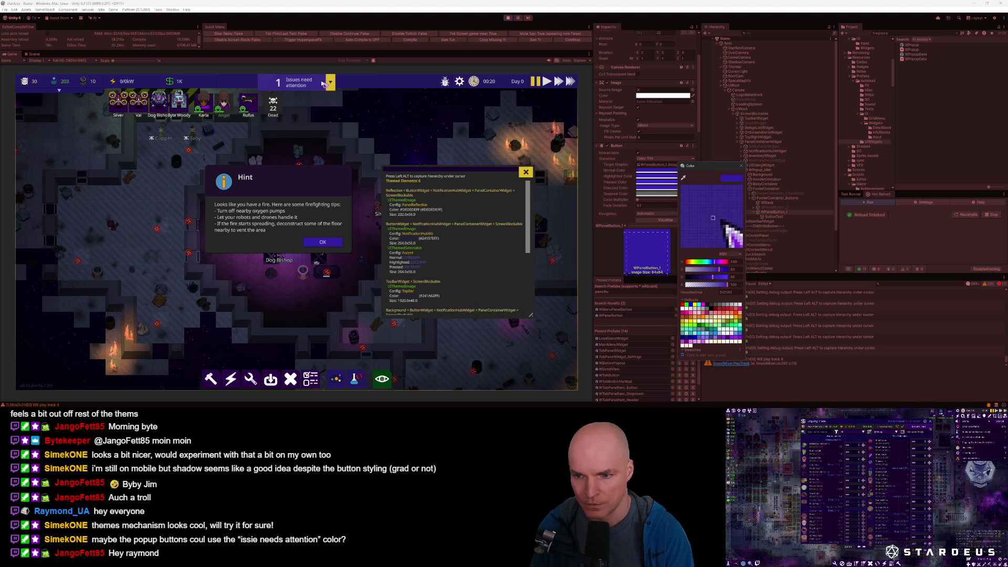
{"action": "left_click", "coordinate": [324, 84]}
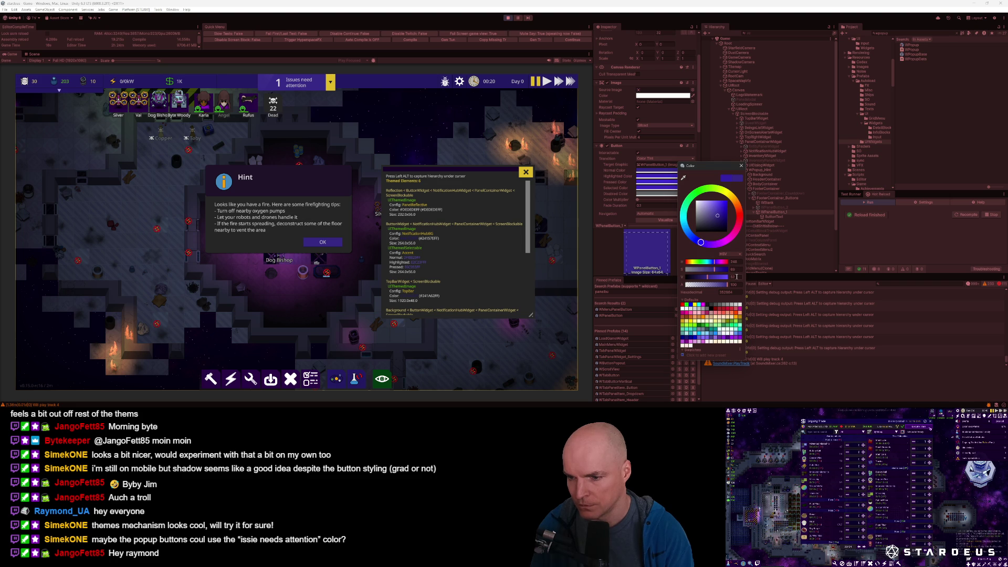
Step: Raise the sampled purple's saturation and brightness, re-sampling the bar for comparison
{"action": "left_click_drag", "start_coordinate": [715, 270], "coordinate": [713, 270]}
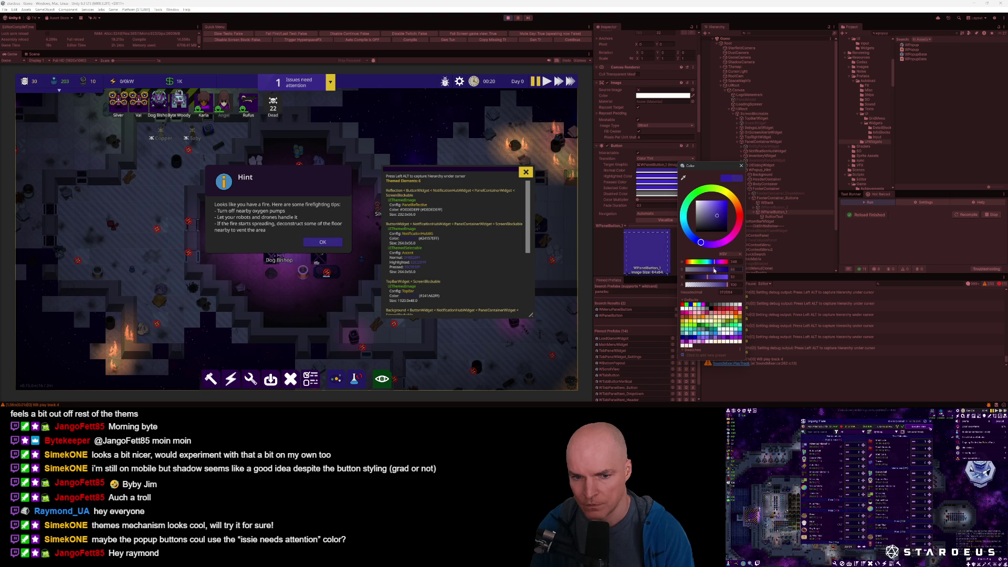
{"action": "left_click", "coordinate": [713, 278]}
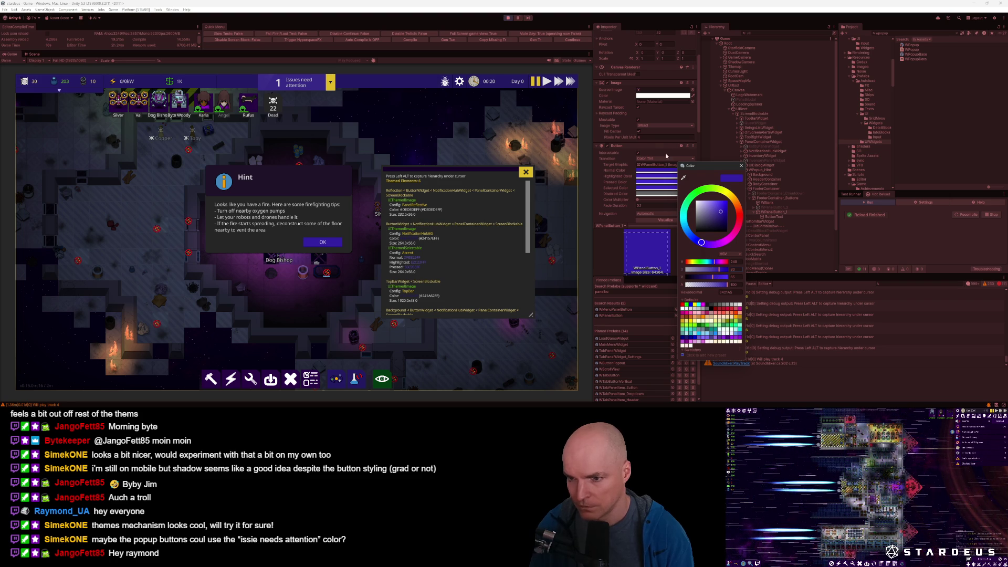
{"action": "left_click", "coordinate": [324, 87]}
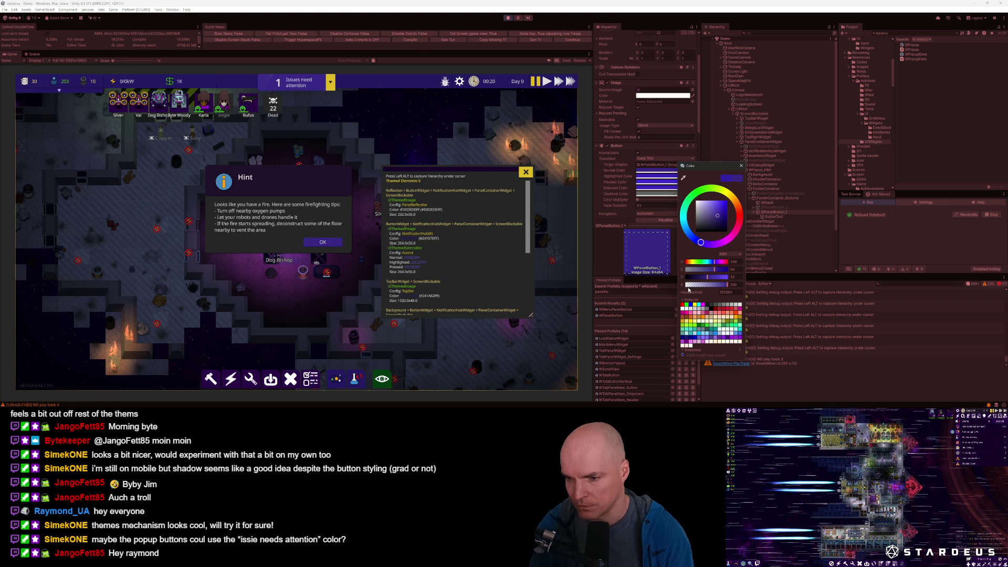
{"action": "left_click_drag", "start_coordinate": [689, 286], "coordinate": [713, 289]}
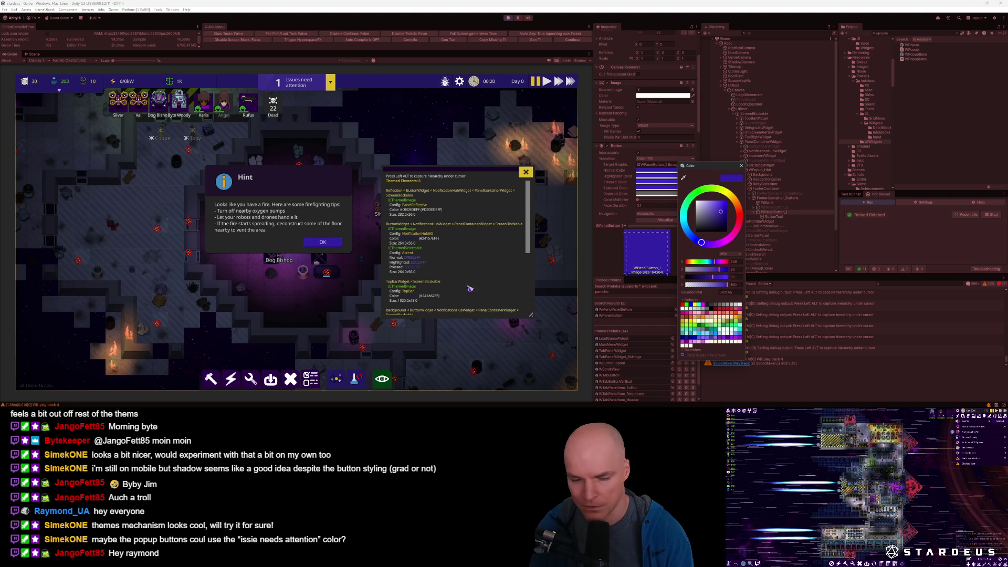
{"action": "key", "text": "alt+Tab"}
Step: In vim, change ButtonPanelFancy2 on line 39 to ButtonPanel-S15+L5, then return to Unity
{"action": "scroll", "coordinate": [405, 366], "scroll_direction": "down", "scroll_amount": 1}
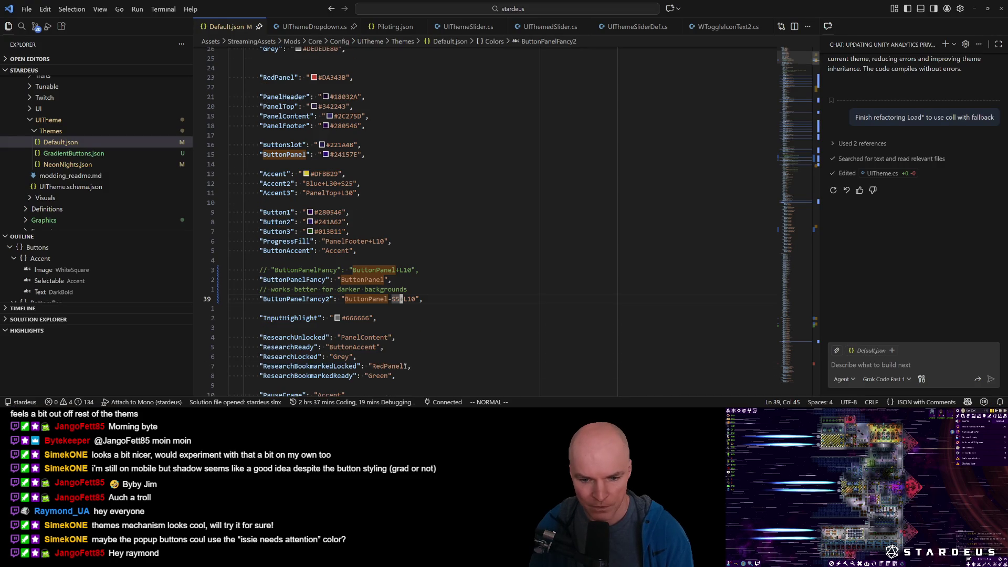
{"action": "key", "text": "h"}
{"action": "key", "text": "h"}
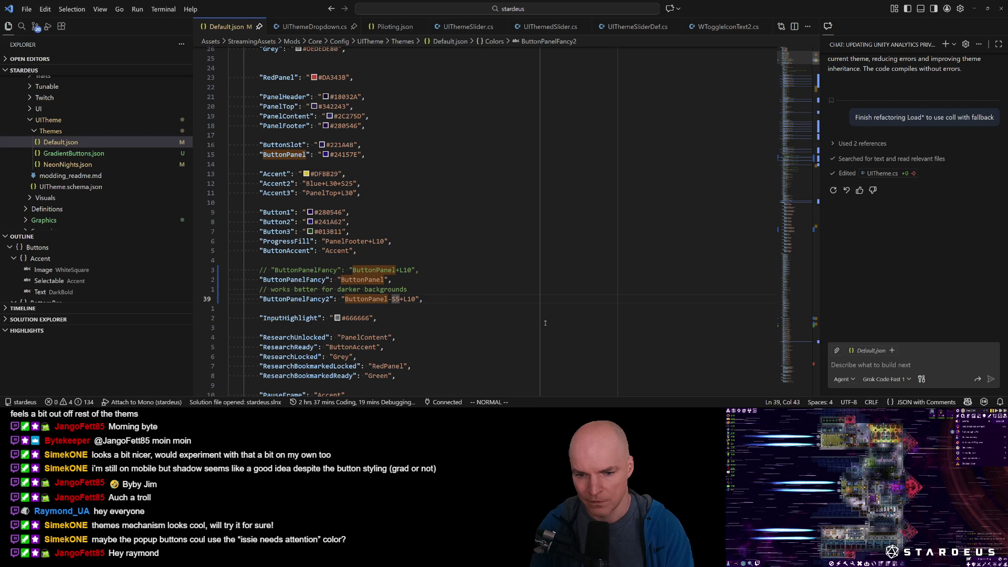
{"action": "key", "text": "x"}
{"action": "key", "text": "a"}
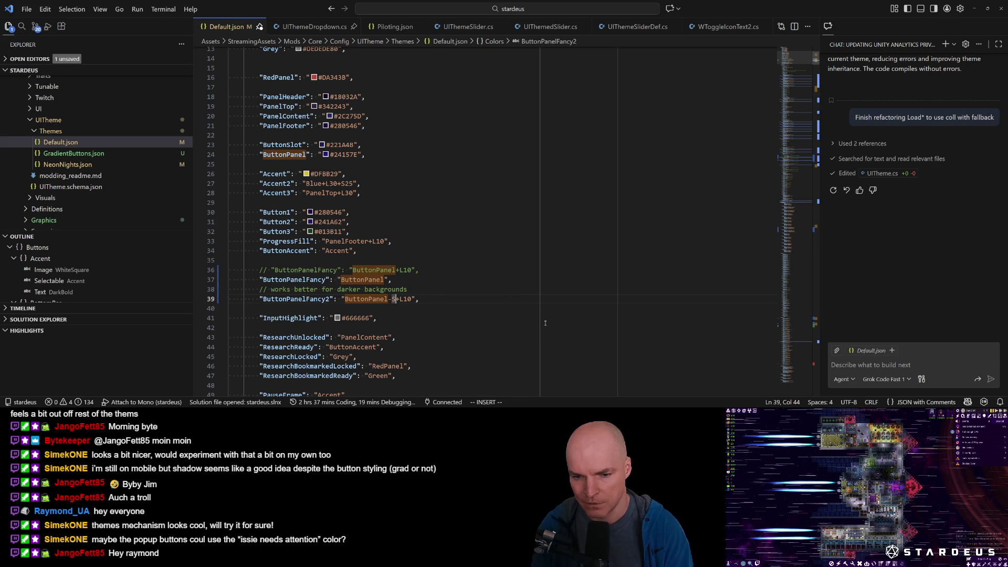
{"action": "type", "text": "15"}
{"action": "key", "text": "Escape"}
{"action": "key", "text": "l"}
{"action": "key", "text": "l"}
{"action": "key", "text": "l"}
{"action": "key", "text": "a"}
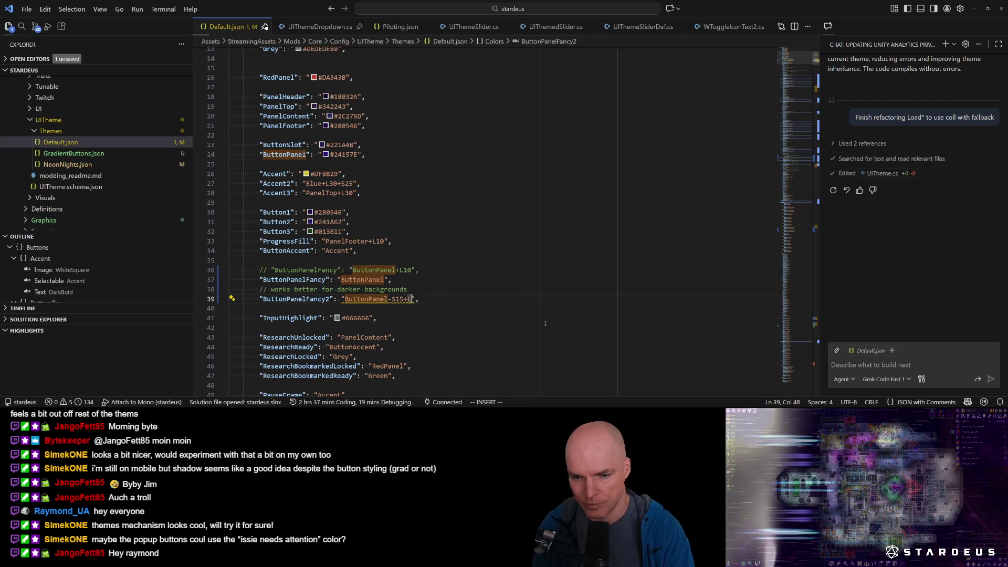
{"action": "key", "text": "BackSpace"}
{"action": "key", "text": "BackSpace"}
{"action": "type", "text": "5"}
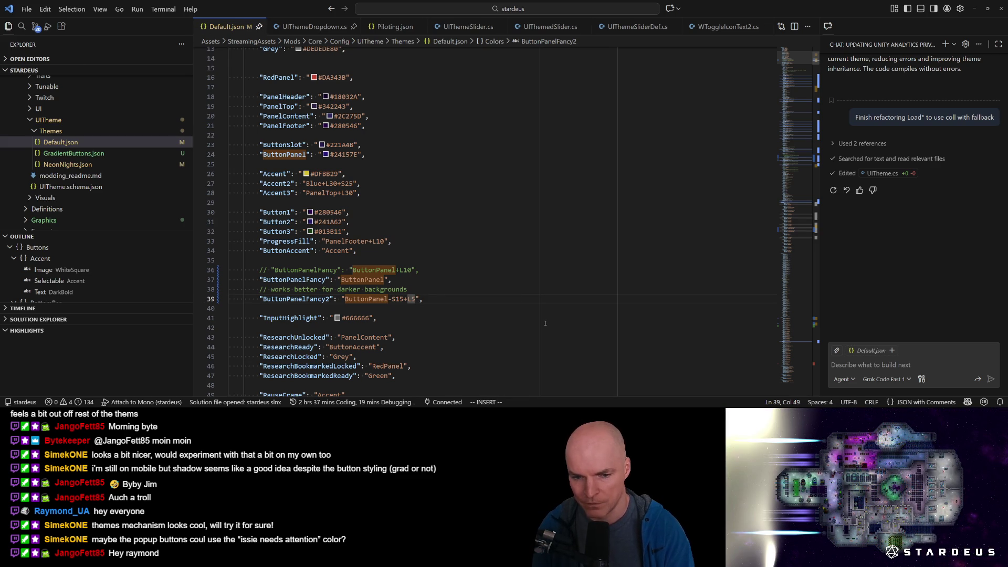
{"action": "key", "text": "Escape"}
{"action": "key", "text": "alt+Tab"}
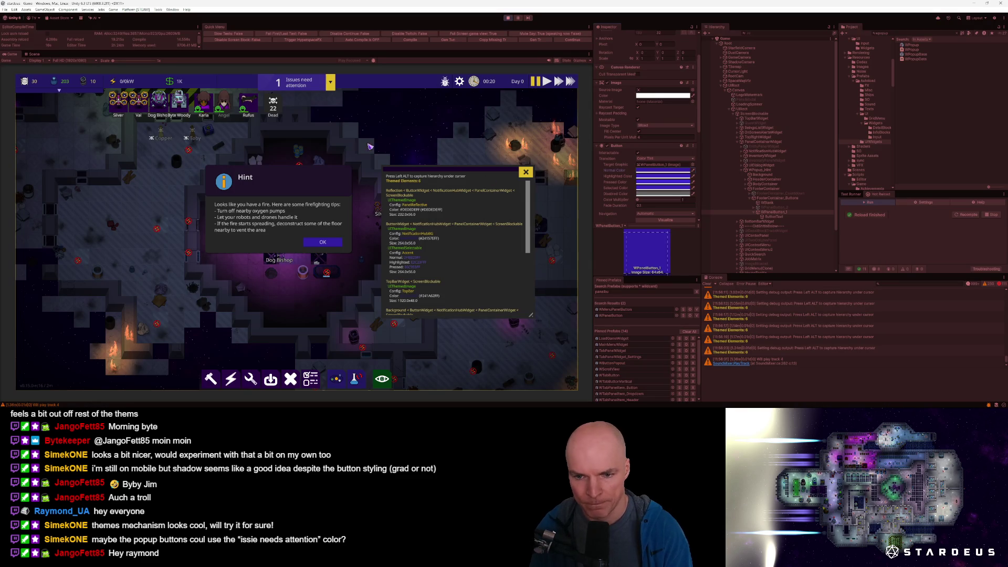
Step: Reload the theme from the debug console and eyedrop the Issues need attention button's colour
{"action": "key", "text": "grave"}
{"action": "type", "text": "te"}
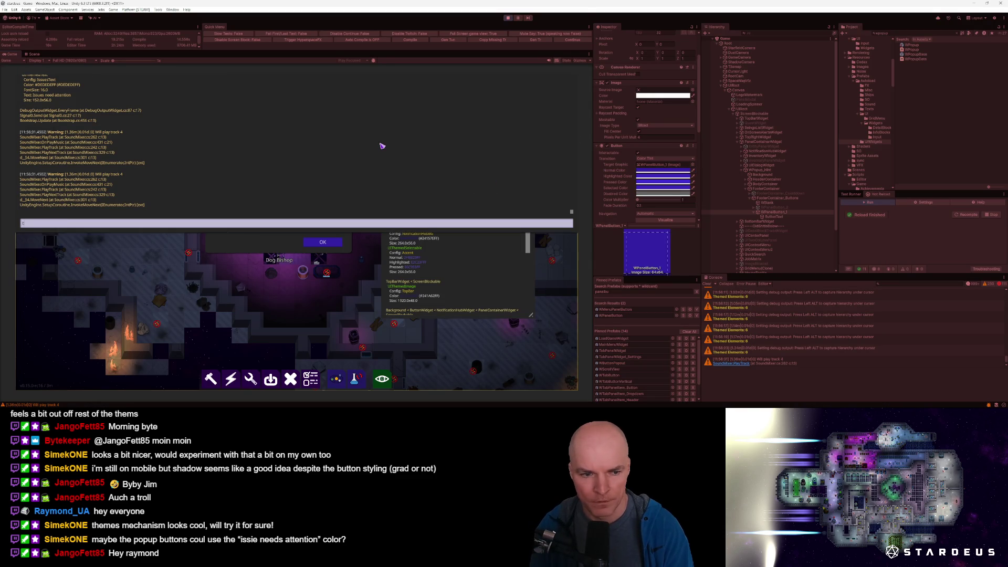
{"action": "type", "text": "eme reload"}
{"action": "key", "text": "Return"}
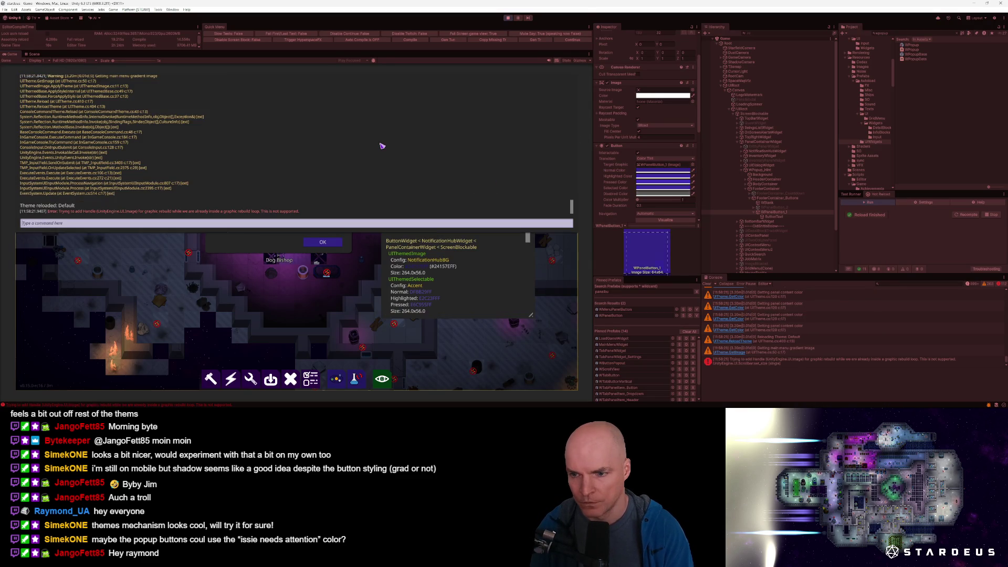
{"action": "key", "text": "grave"}
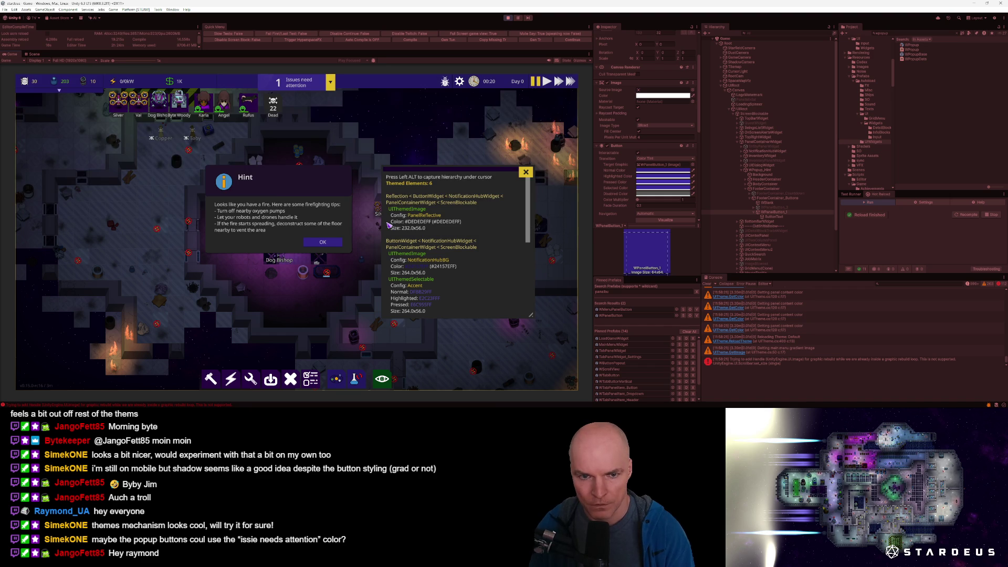
{"action": "left_click", "coordinate": [668, 171]}
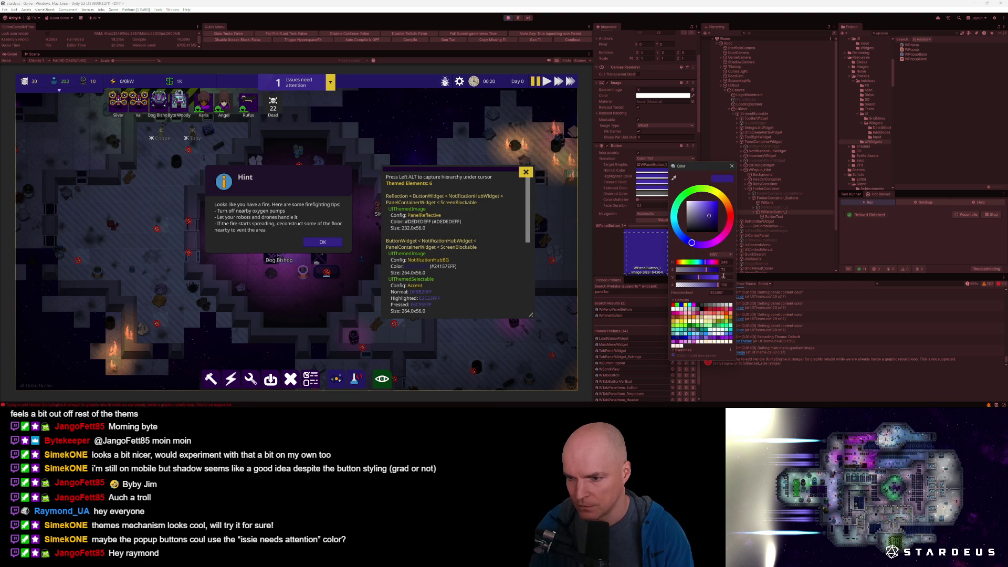
{"action": "left_click", "coordinate": [675, 179]}
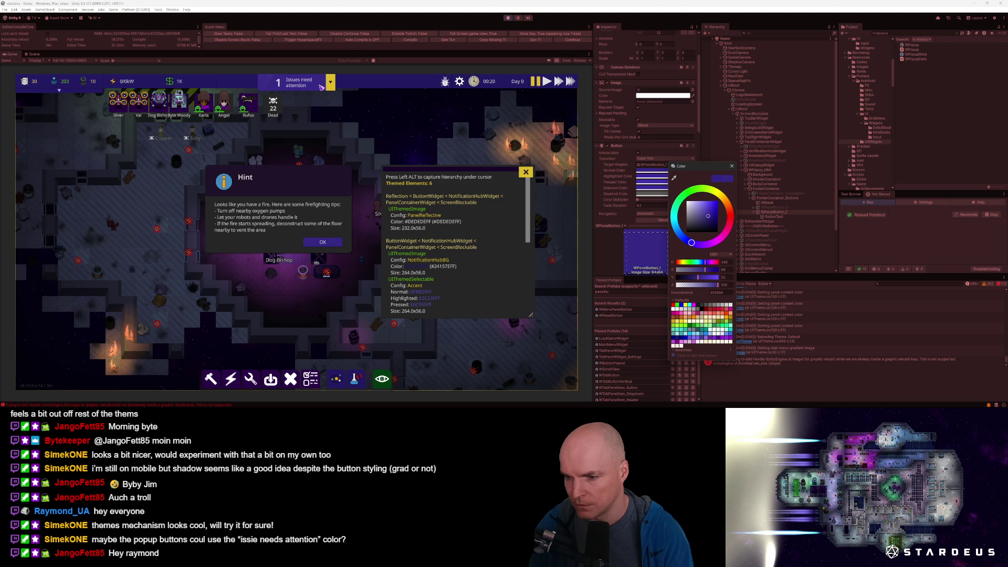
Step: Set ButtonPanelFancy2's saturation to 20 in Default.json and reopen the game console
{"action": "key", "text": "alt+Tab"}
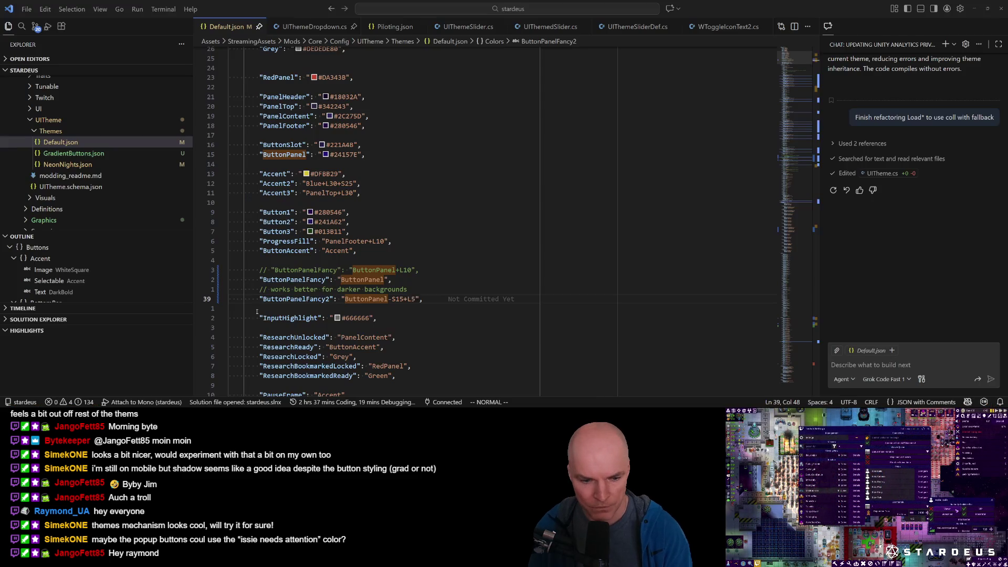
{"action": "type", "text": "20"}
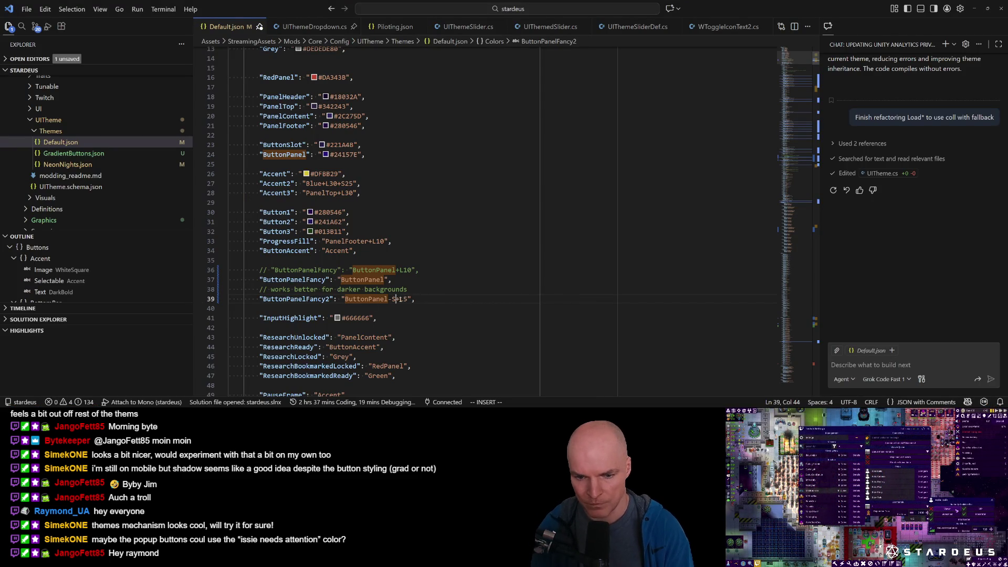
{"action": "key", "text": "alt+Tab"}
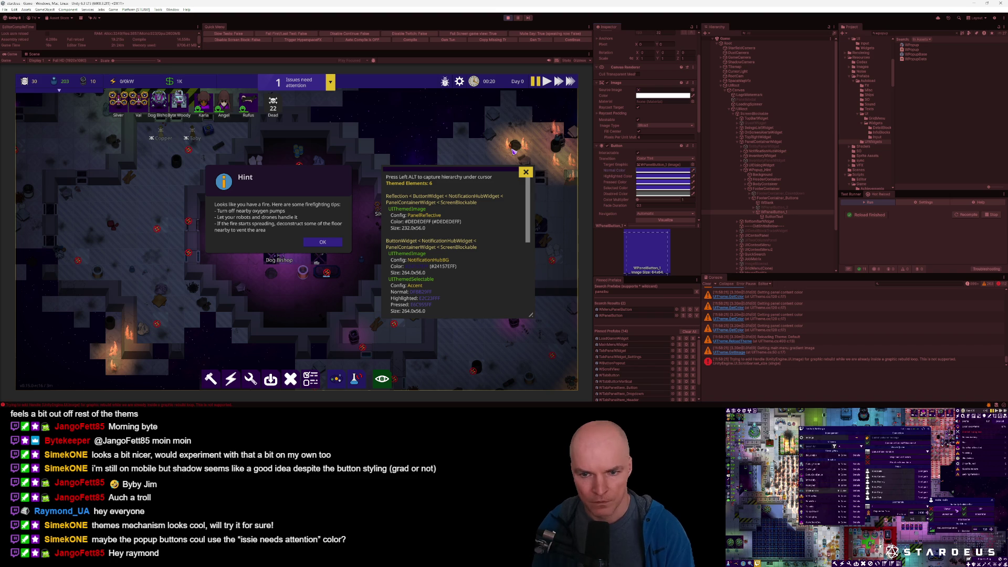
{"action": "key", "text": "grave"}
Step: Reload the theme and eyedrop the reloaded in-game button to compare its colour
{"action": "key", "text": "Return"}
{"action": "key", "text": "grave"}
{"action": "left_click", "coordinate": [675, 171]}
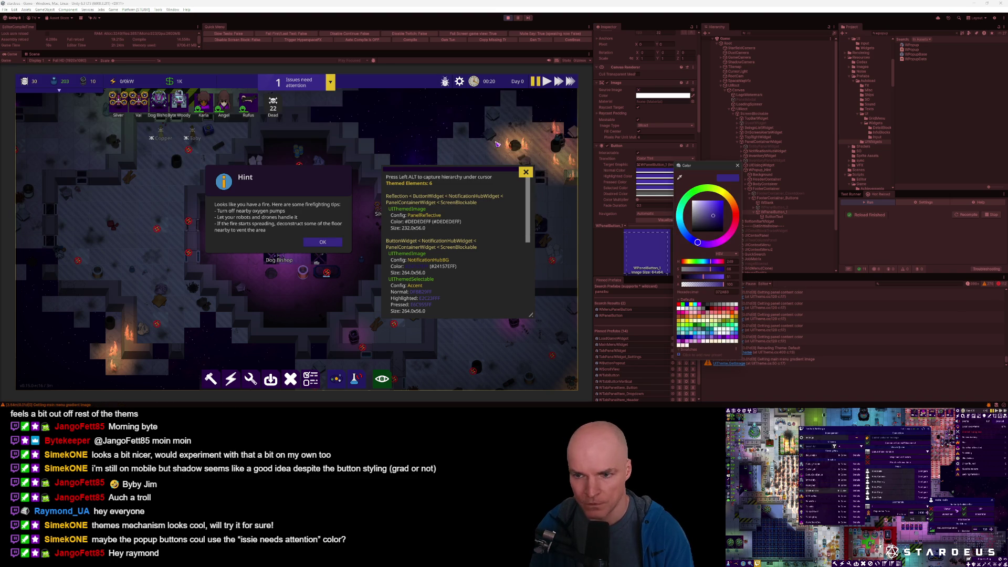
{"action": "left_click", "coordinate": [679, 179]}
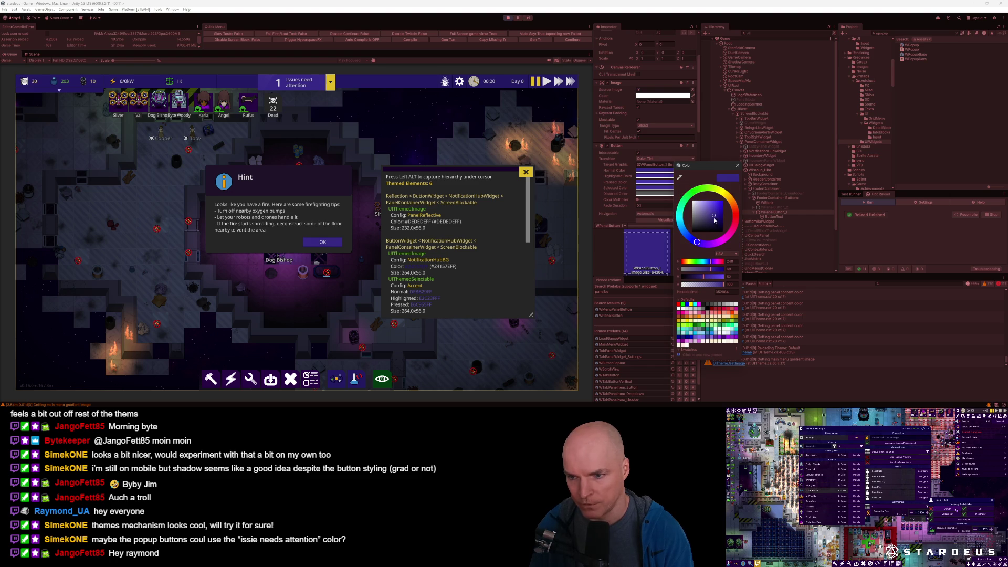
{"action": "left_click", "coordinate": [296, 378]}
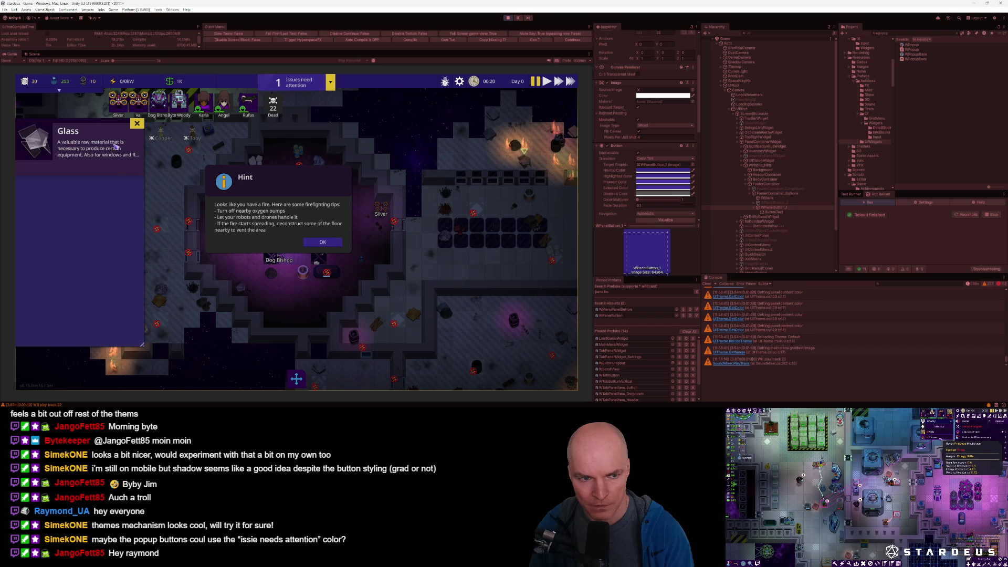
Step: Close the Glass info panel and dismiss the firefighting Hint dialog with OK
{"action": "left_click_drag", "start_coordinate": [317, 184], "coordinate": [468, 179]}
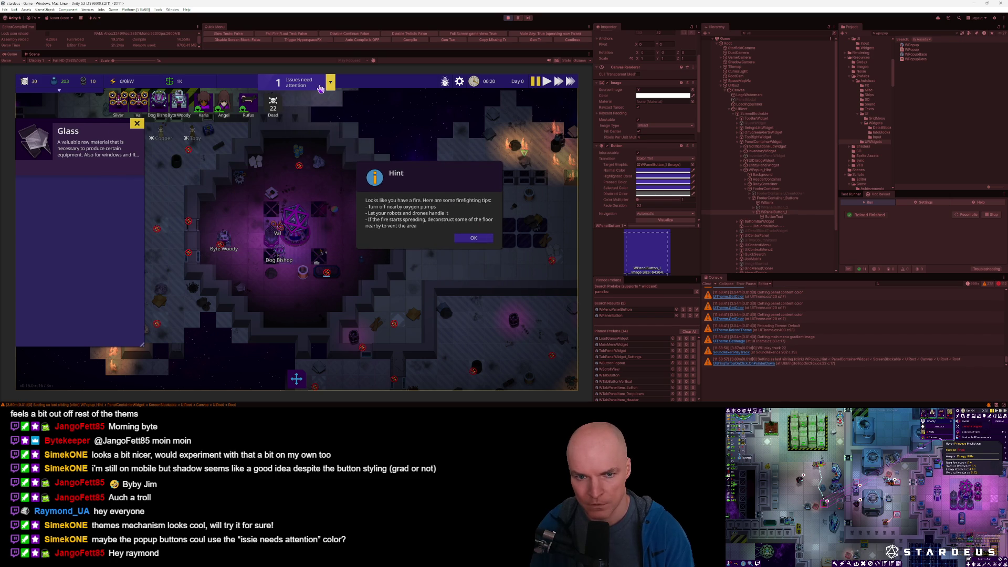
{"action": "left_click", "coordinate": [138, 125]}
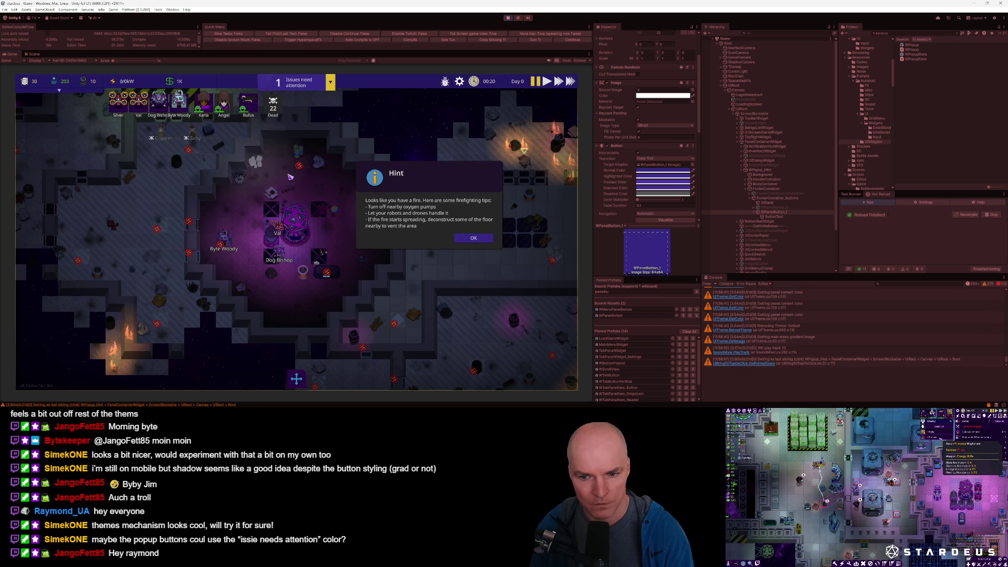
{"action": "left_click", "coordinate": [488, 240]}
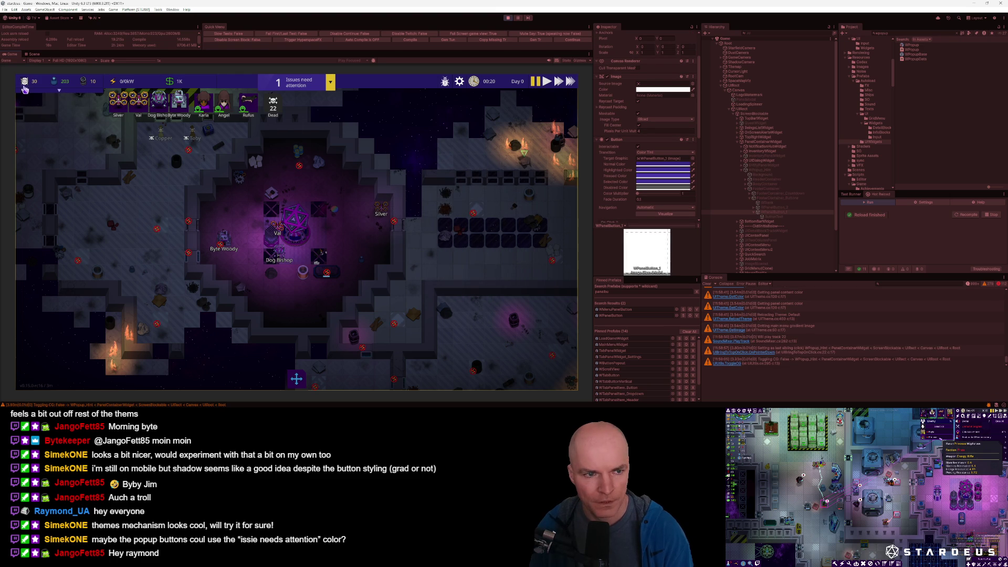
Step: Search the Hierarchy for 'inventory' and select InventoryWidget > InventoryContainer > ButtonContainer > WButtonPanel_Inventory
{"action": "mouse_move", "coordinate": [39, 100]}
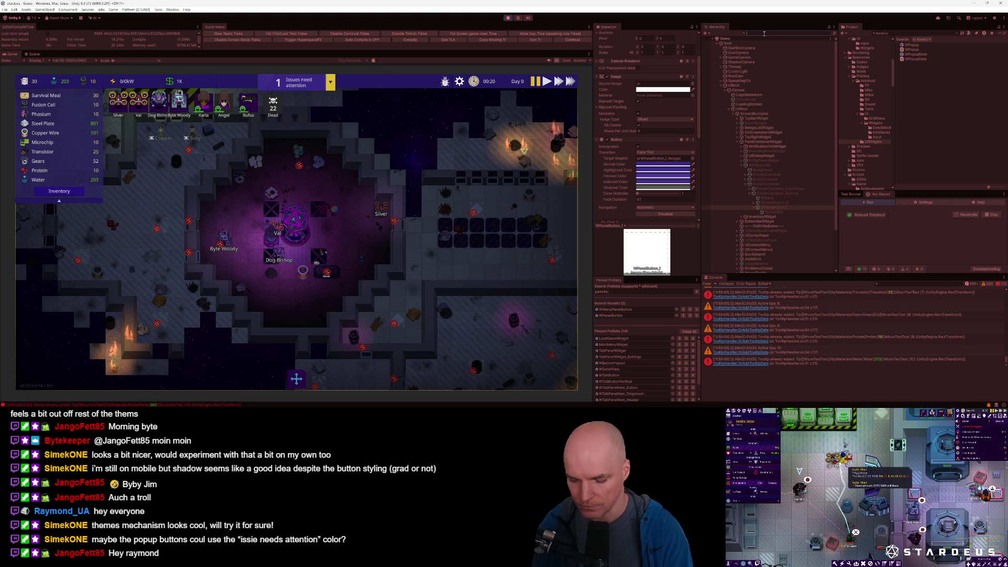
{"action": "left_click", "coordinate": [764, 34]}
{"action": "type", "text": "inventory"}
{"action": "left_click", "coordinate": [733, 57]}
{"action": "left_click", "coordinate": [831, 33]}
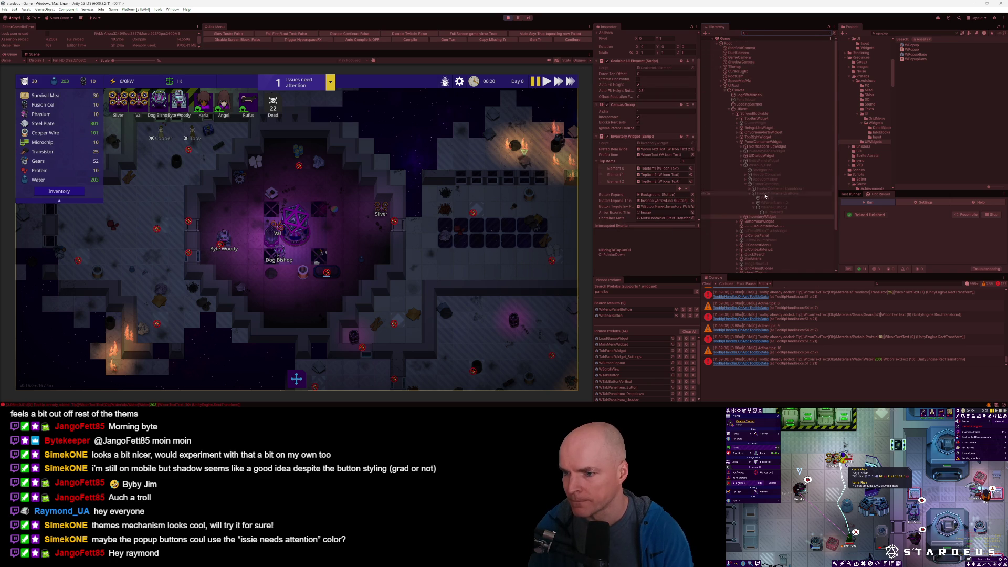
{"action": "left_click", "coordinate": [742, 217]}
{"action": "scroll", "coordinate": [753, 217], "scroll_direction": "down", "scroll_amount": 3}
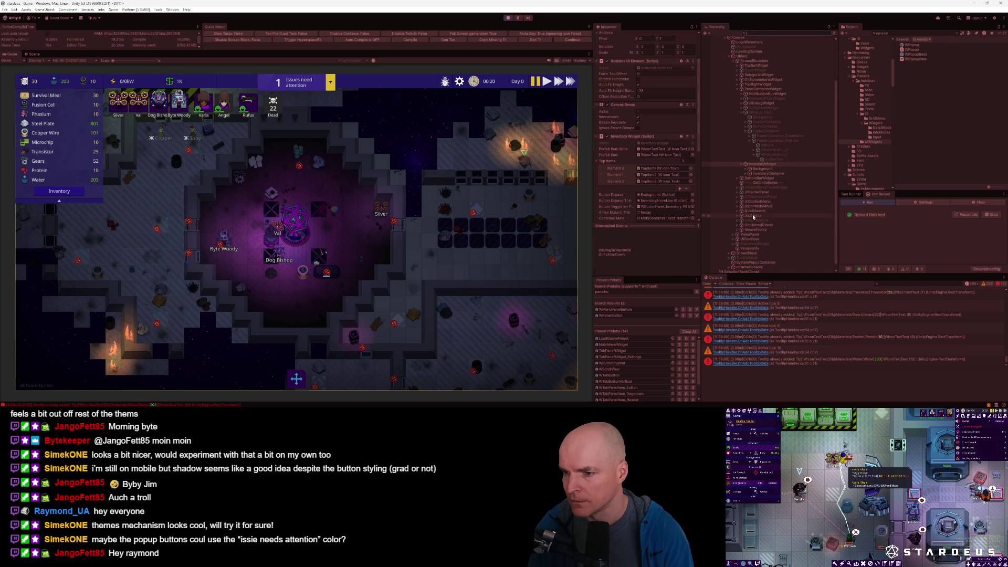
{"action": "left_click", "coordinate": [748, 174]}
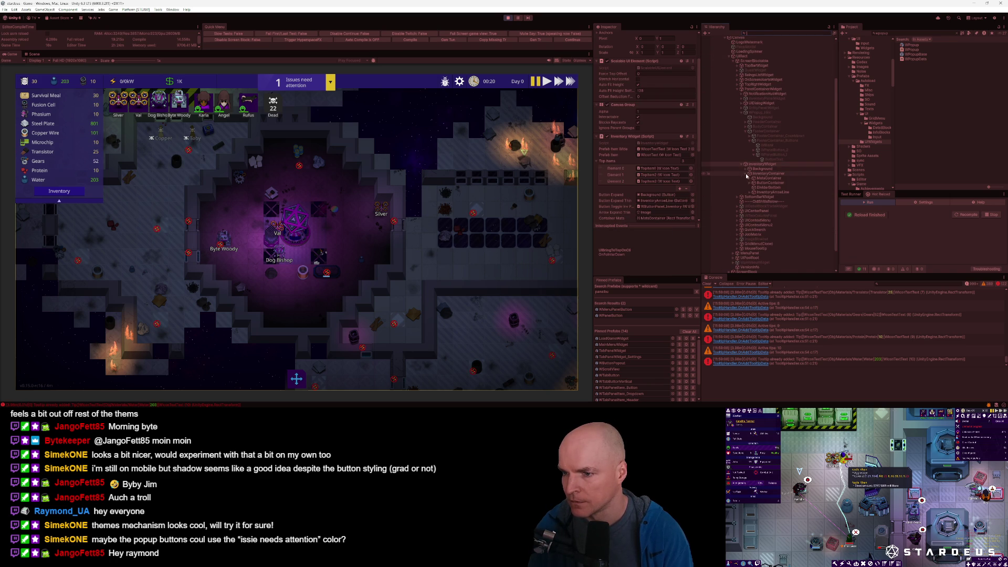
{"action": "left_click", "coordinate": [751, 184]}
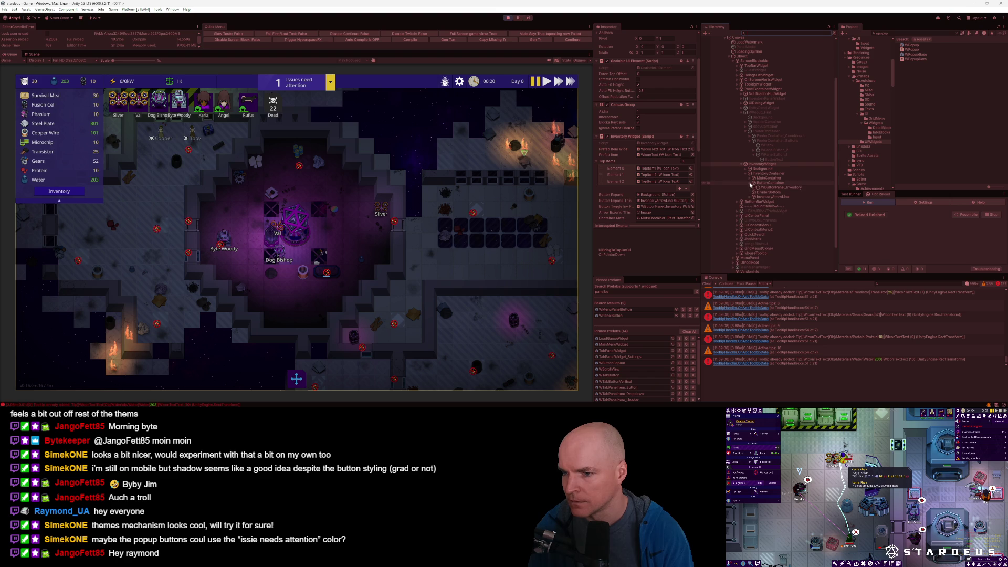
{"action": "left_click", "coordinate": [769, 188]}
{"action": "left_click", "coordinate": [755, 188]}
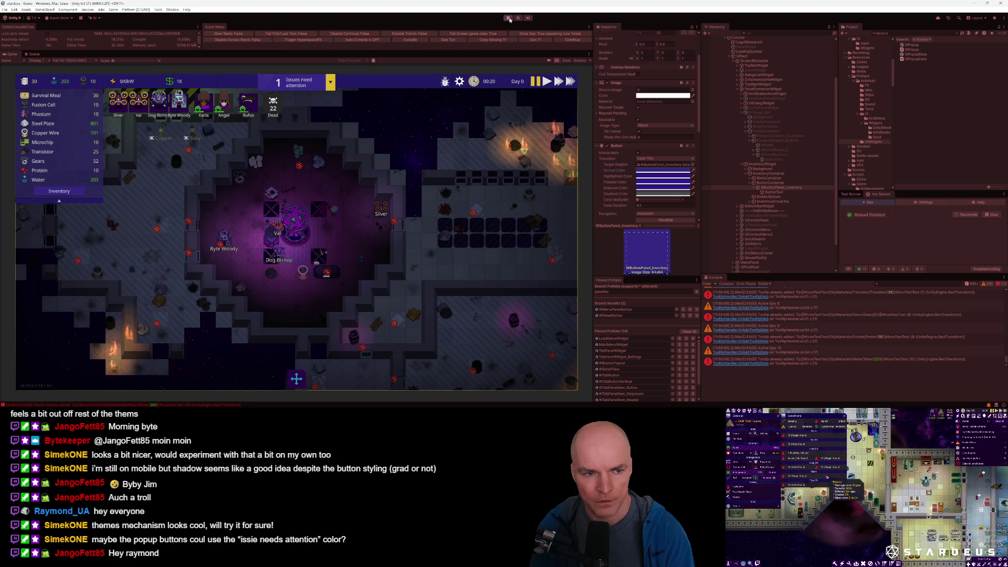
Step: Stop the game and open the InventoryWidget prefab found by searching 'Inven'
{"action": "left_click", "coordinate": [509, 18]}
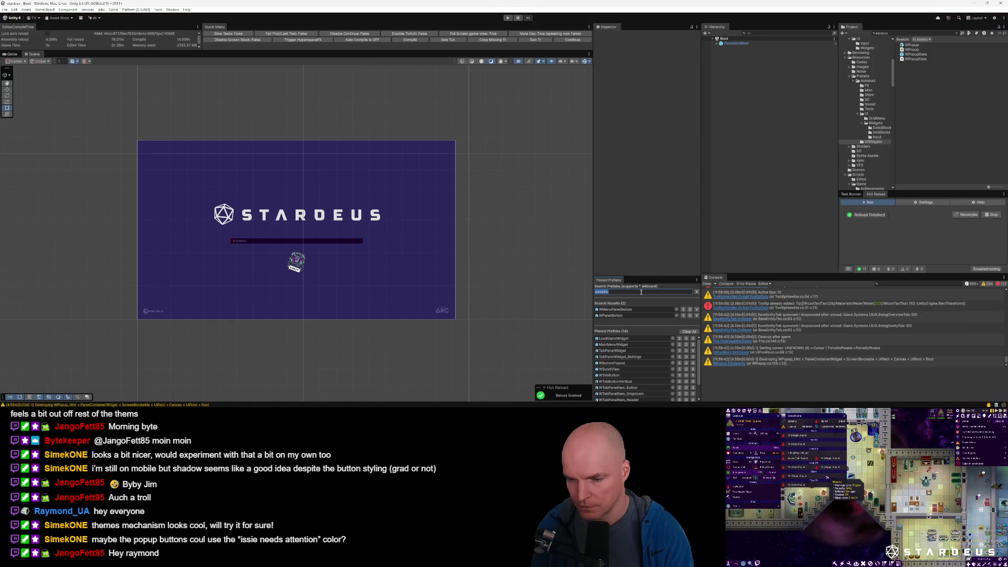
{"action": "type", "text": "Inven"}
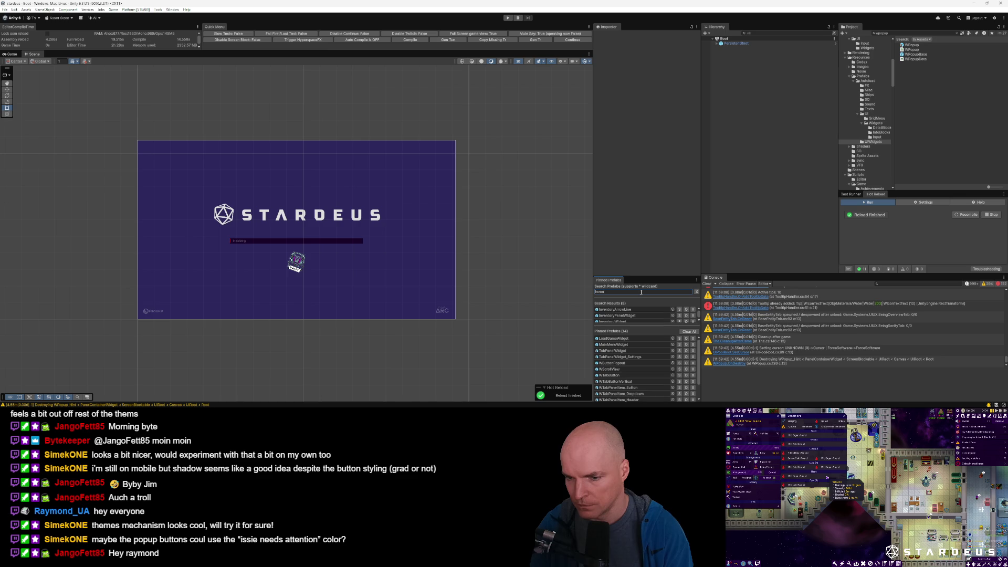
{"action": "scroll", "coordinate": [622, 314], "scroll_direction": "down", "scroll_amount": 1}
{"action": "double_click", "coordinate": [617, 319]}
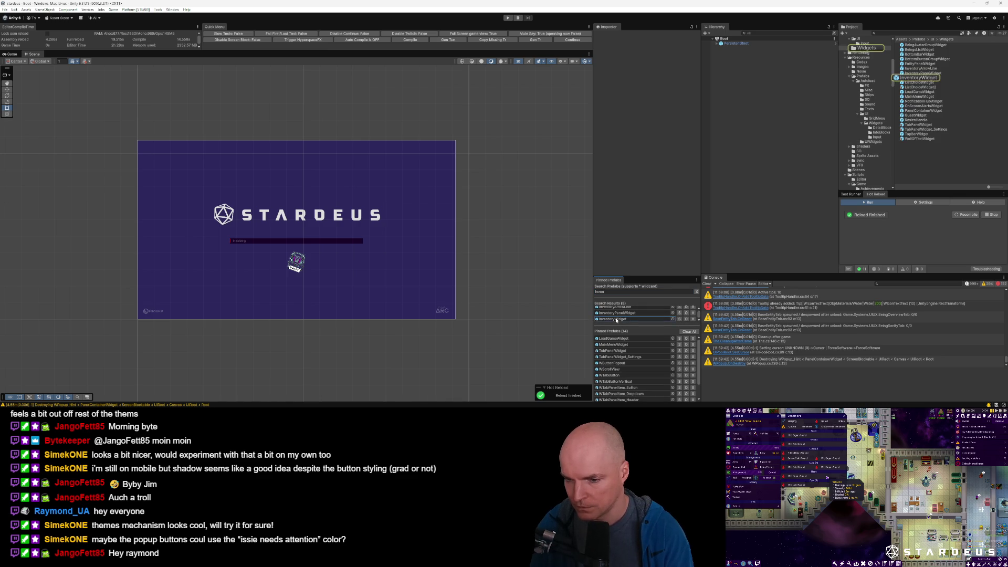
Step: Check WButtonPanel_Inventory's Panel theme config id in the prefab, then restart Play mode
{"action": "left_click", "coordinate": [729, 70]}
{"action": "left_click", "coordinate": [762, 74]}
{"action": "scroll", "coordinate": [669, 171], "scroll_direction": "down", "scroll_amount": 3}
{"action": "scroll", "coordinate": [668, 170], "scroll_direction": "down", "scroll_amount": 5}
{"action": "left_click", "coordinate": [663, 122]}
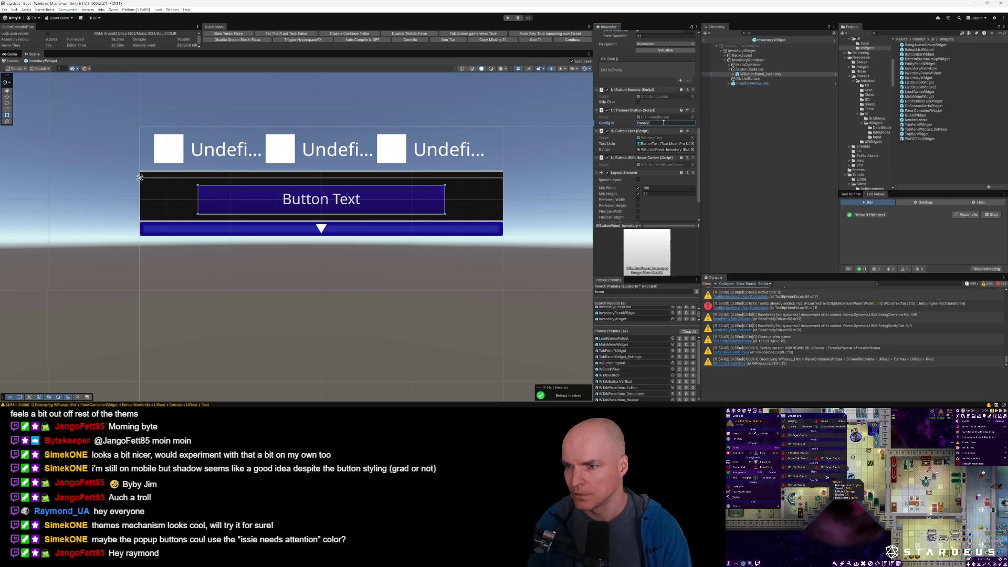
{"action": "key", "text": "ctrl+p"}
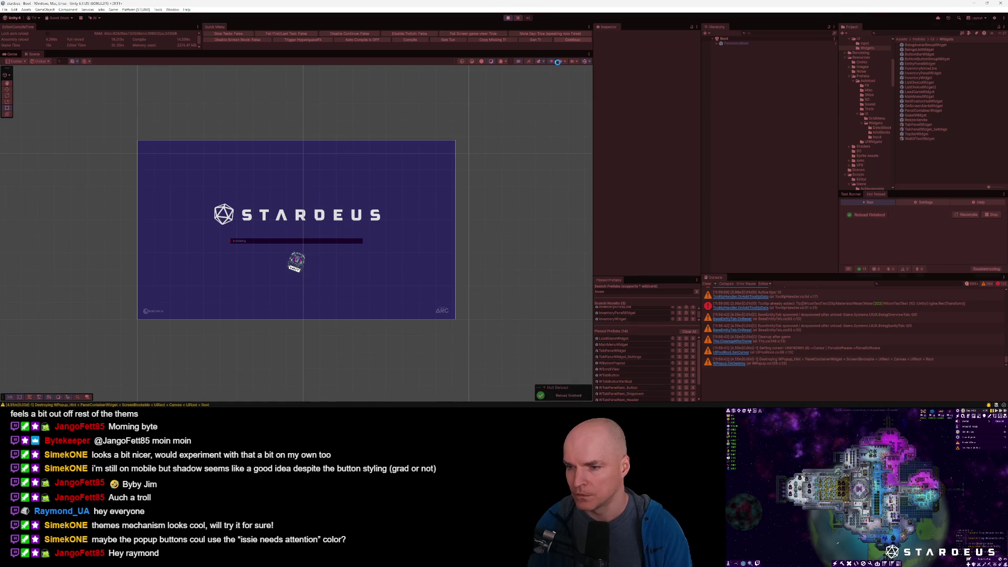
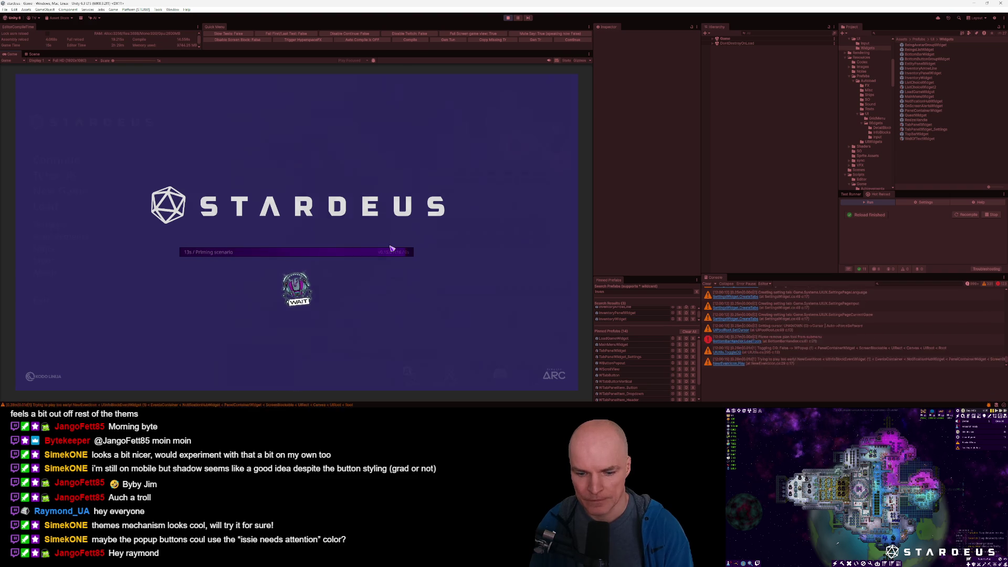
Step: Open the game's Settings and scroll the Video tab down to the Performance options
{"action": "left_click", "coordinate": [49, 224]}
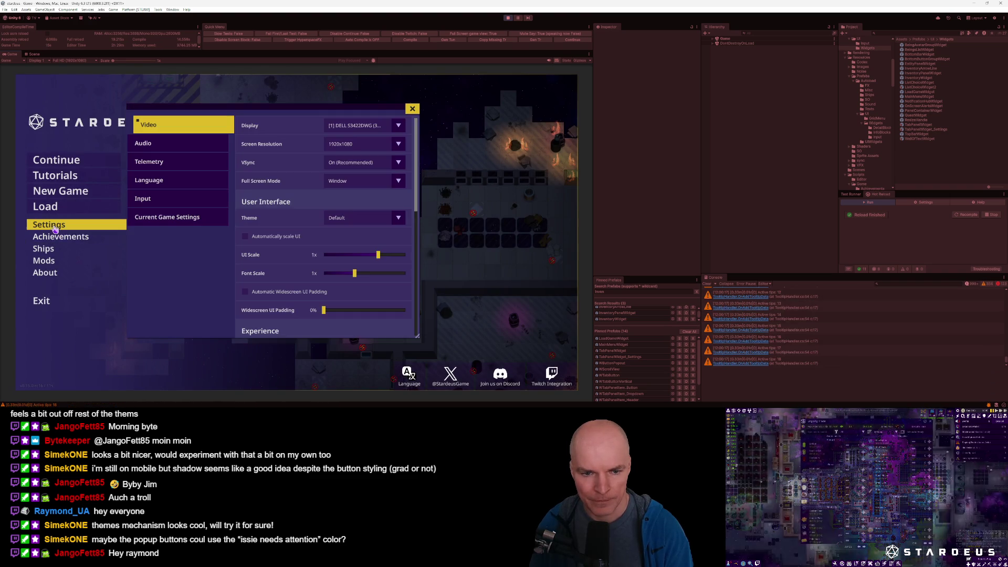
{"action": "scroll", "coordinate": [343, 254], "scroll_direction": "down", "scroll_amount": 5}
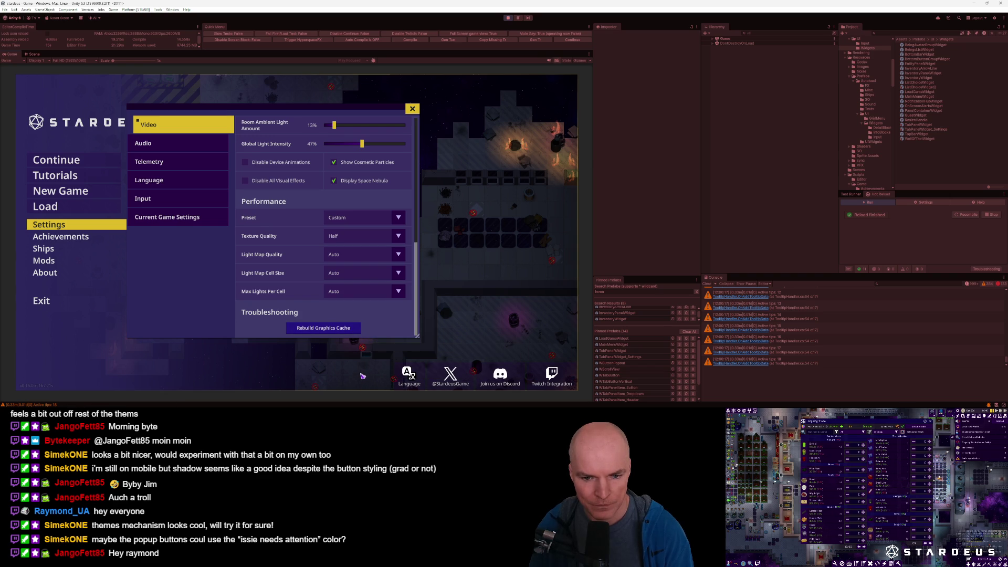
{"action": "scroll", "coordinate": [359, 307], "scroll_direction": "up", "scroll_amount": 3}
{"action": "scroll", "coordinate": [360, 306], "scroll_direction": "down", "scroll_amount": 3}
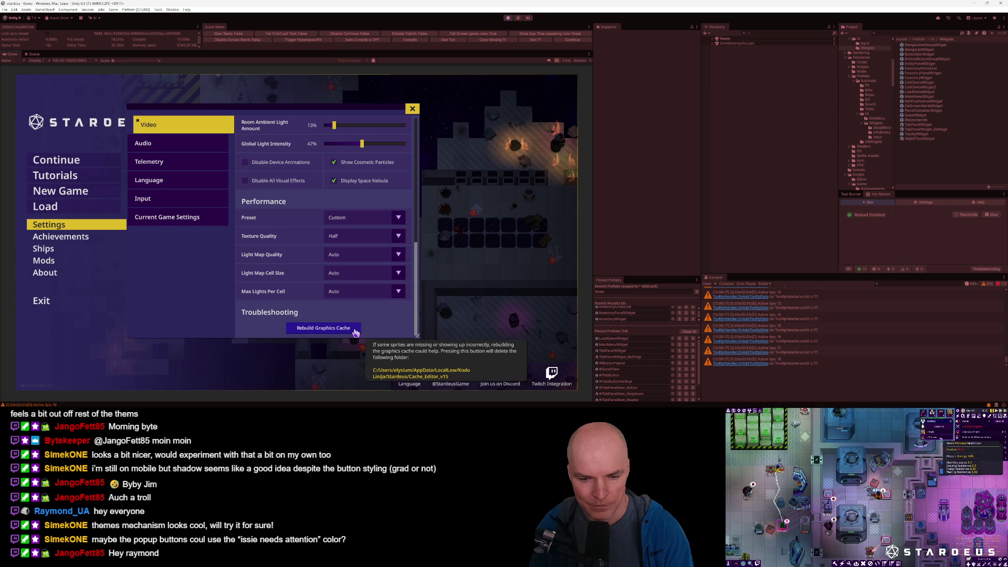
{"action": "key", "text": "alt+Tab"}
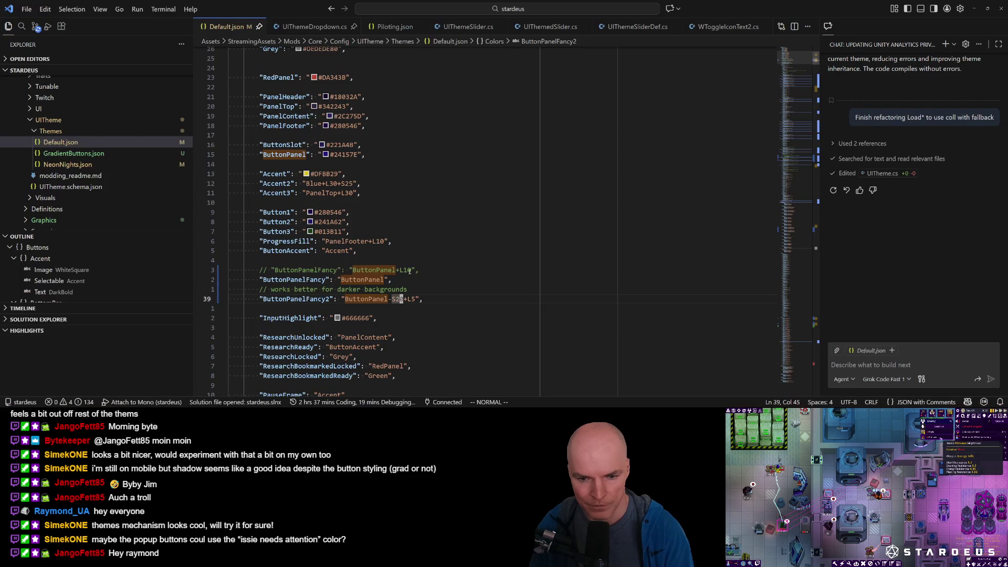
Step: Append +L4 to the ButtonPanelFancy value in Default.json and save the file
{"action": "left_click", "coordinate": [382, 280]}
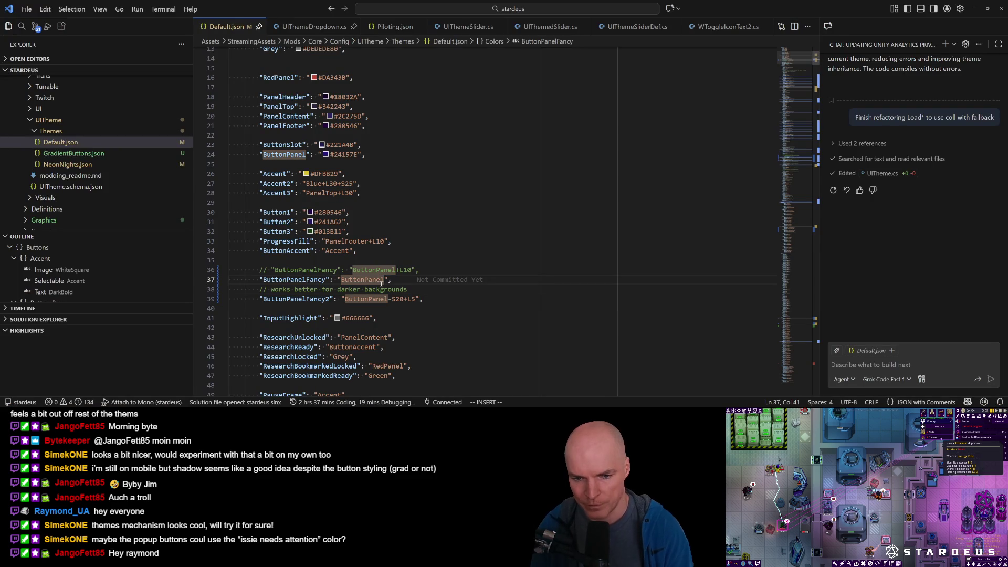
{"action": "type", "text": "+L4"}
{"action": "key", "text": "ctrl+s"}
Step: Rerun the theme reload command in the running game's debug console
{"action": "key", "text": "alt+Tab"}
{"action": "key", "text": "grave"}
{"action": "key", "text": "Up"}
{"action": "key", "text": "Return"}
{"action": "key", "text": "grave"}
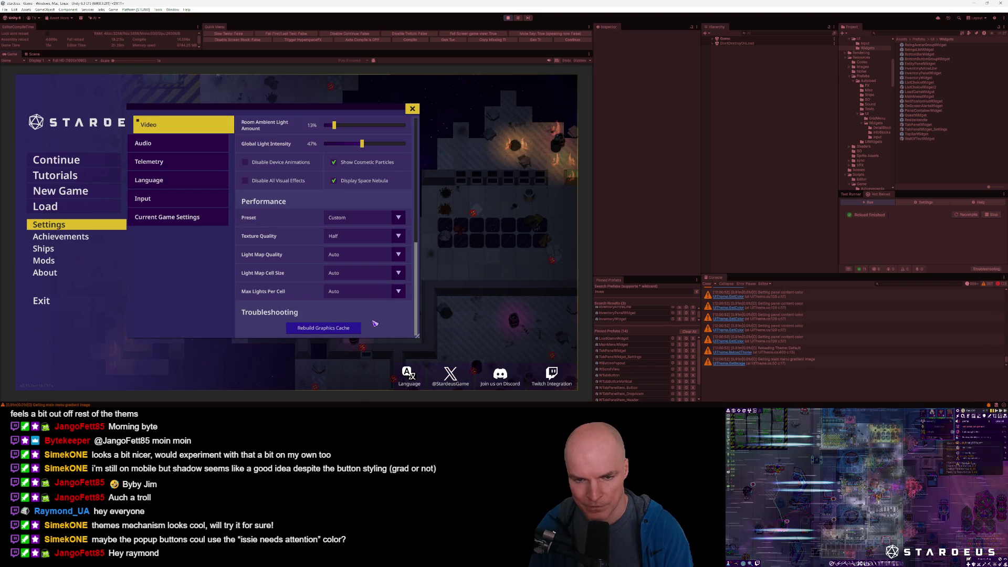
Step: Run 'theme reload' in the in-game debug console to reload the Default theme
{"action": "key", "text": "grave"}
{"action": "type", "text": "theme reload"}
{"action": "key", "text": "grave"}
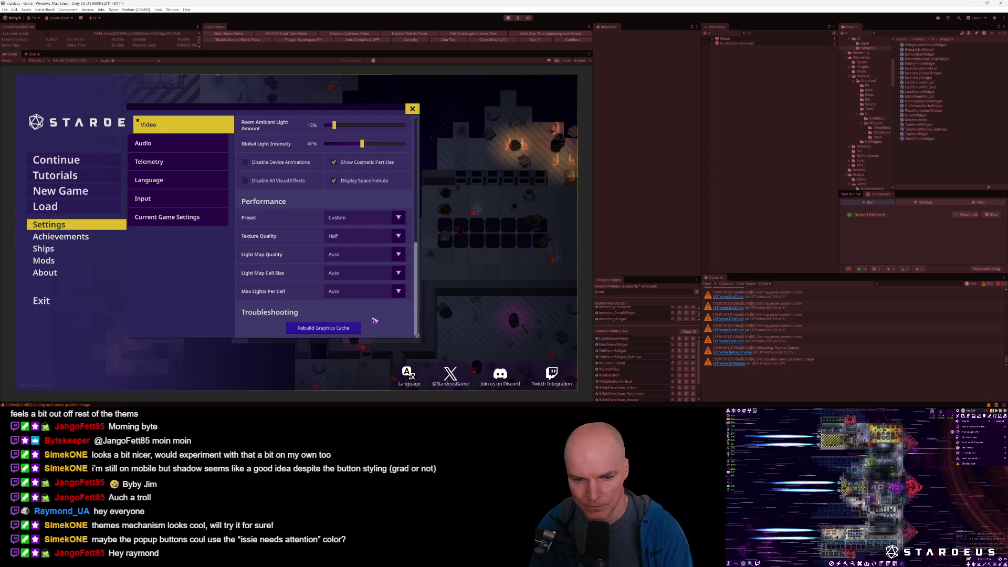
{"action": "scroll", "coordinate": [351, 199], "scroll_direction": "up", "scroll_amount": 10}
{"action": "scroll", "coordinate": [354, 214], "scroll_direction": "down", "scroll_amount": 10}
{"action": "scroll", "coordinate": [339, 168], "scroll_direction": "up", "scroll_amount": 10}
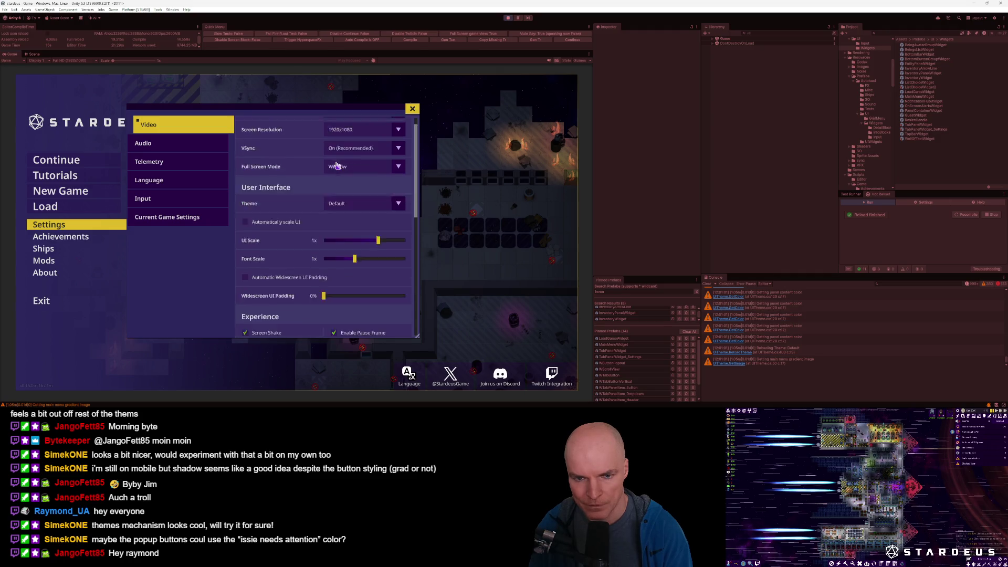
Step: Set the Screen Resolution to 2560x1440 in the Video settings
{"action": "left_click", "coordinate": [350, 144]}
{"action": "left_click", "coordinate": [350, 168]}
{"action": "scroll", "coordinate": [367, 236], "scroll_direction": "down", "scroll_amount": 10}
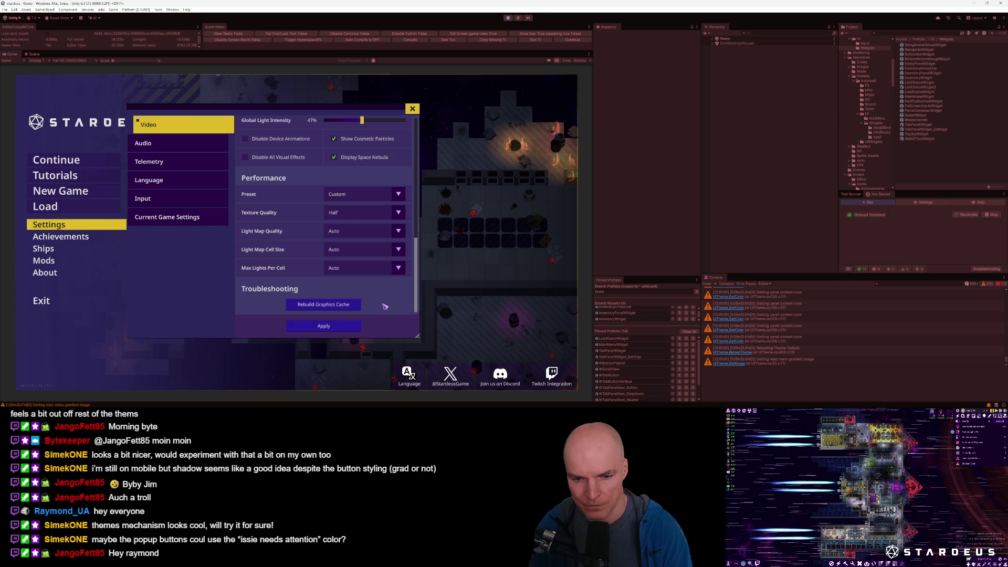
{"action": "scroll", "coordinate": [383, 265], "scroll_direction": "up", "scroll_amount": 2}
{"action": "scroll", "coordinate": [381, 262], "scroll_direction": "down", "scroll_amount": 2}
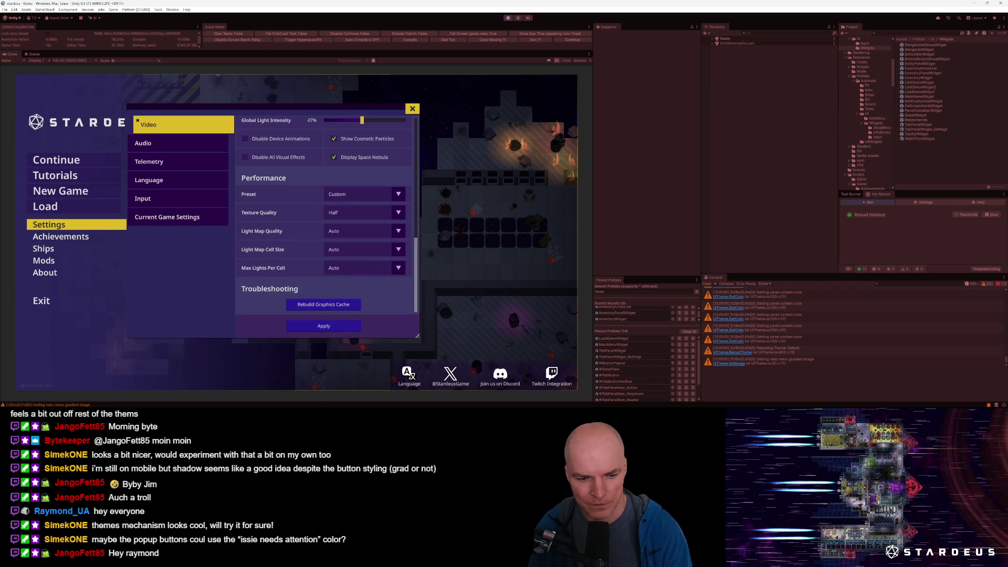
{"action": "key", "text": "alt+Tab"}
{"action": "key", "text": "Escape"}
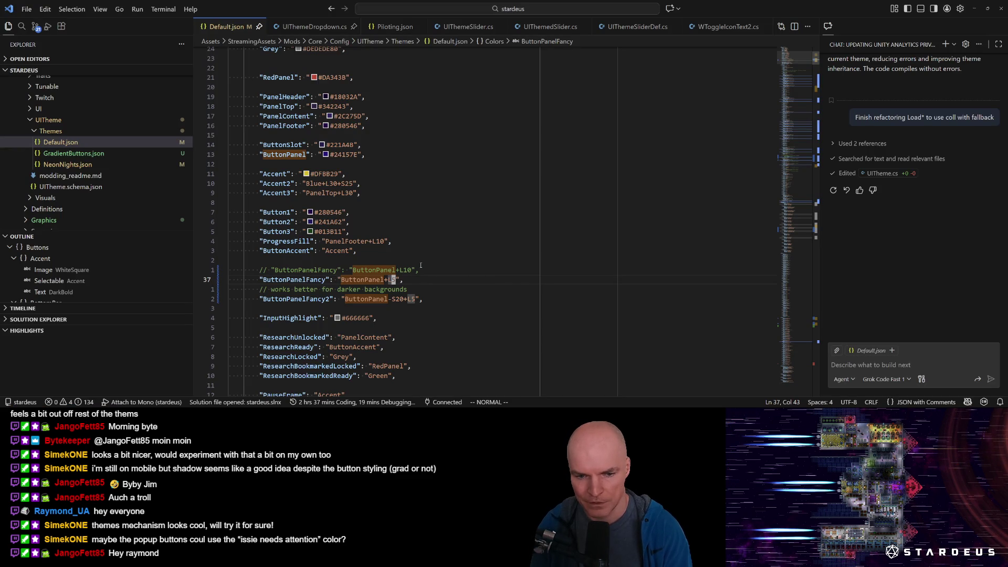
Step: Duplicate the ButtonPanelFancy line below ButtonPanelFancy2 and set its value to "ButtonPanelFancy2"
{"action": "key", "text": "y"}
{"action": "key", "text": "j"}
{"action": "key", "text": "j"}
{"action": "key", "text": "p"}
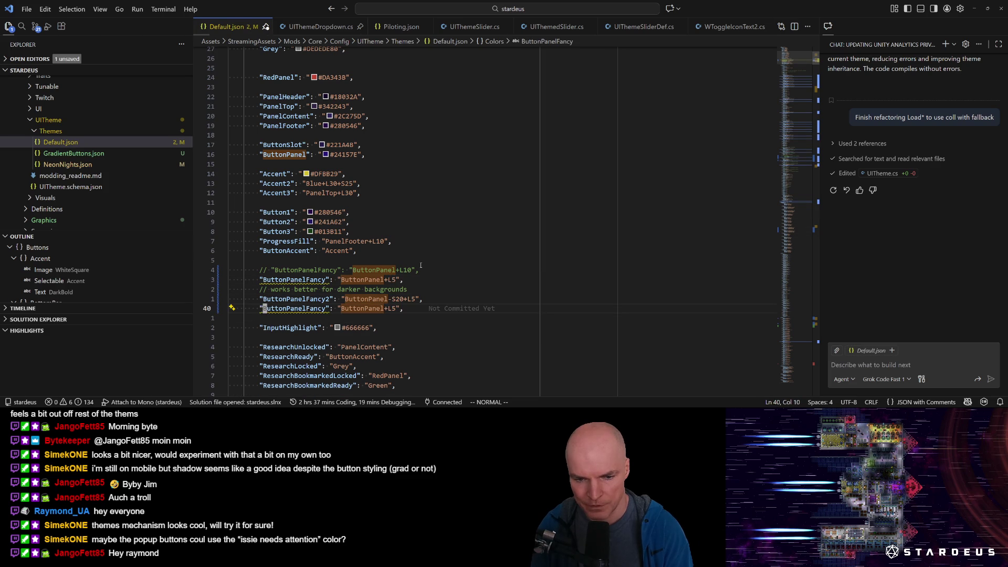
{"action": "key", "text": "e"}
{"action": "key", "text": "l"}
{"action": "key", "text": "l"}
{"action": "key", "text": "l"}
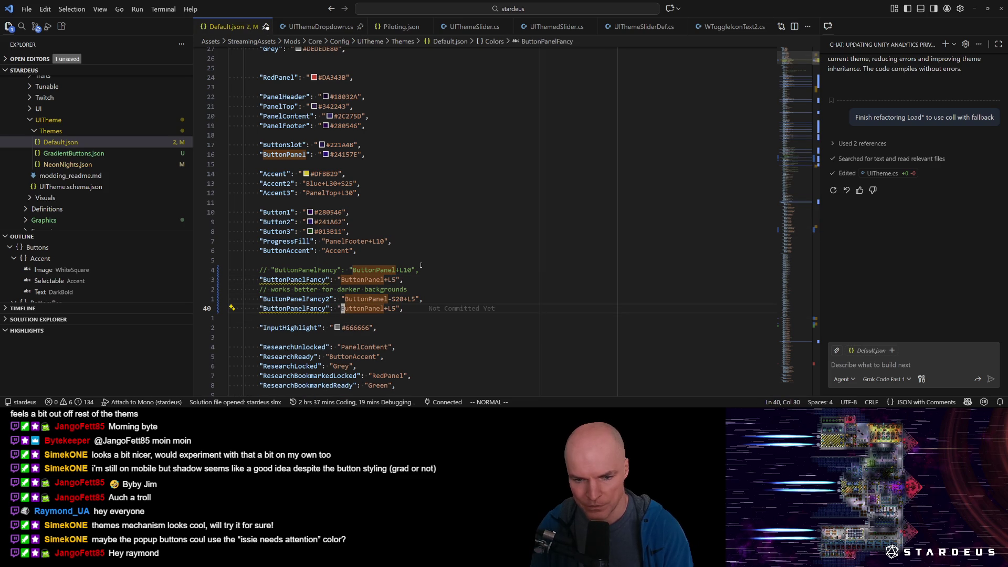
{"action": "key", "text": "c"}
{"action": "key", "text": "i"}
{"action": "key", "text": "quotedbl"}
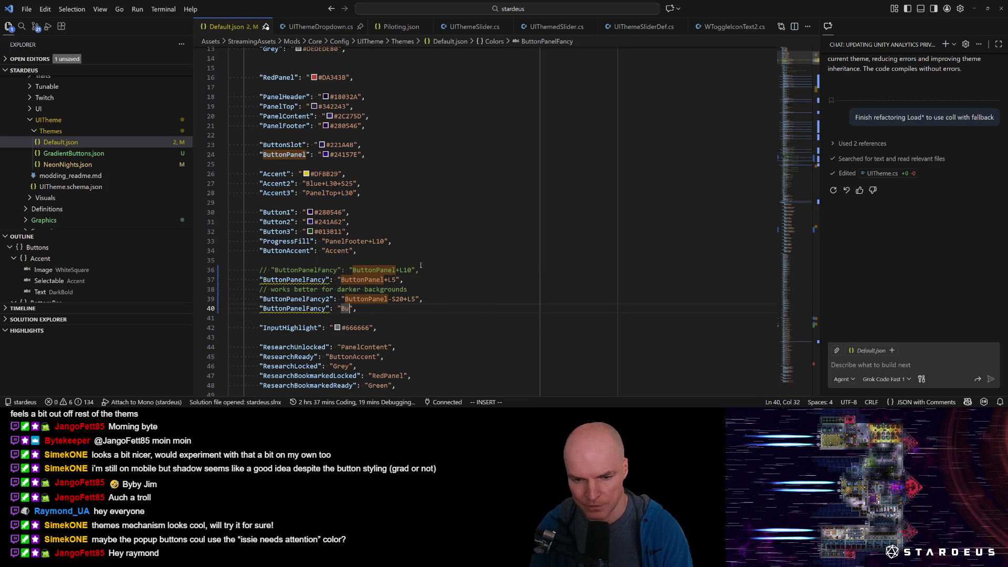
{"action": "type", "text": "ttonPanelFa"}
{"action": "key", "text": "Escape"}
Step: Comment out the older ButtonPanel+L5 ButtonPanelFancy line and save Default.json
{"action": "key", "text": "k"}
{"action": "key", "text": "k"}
{"action": "key", "text": "k"}
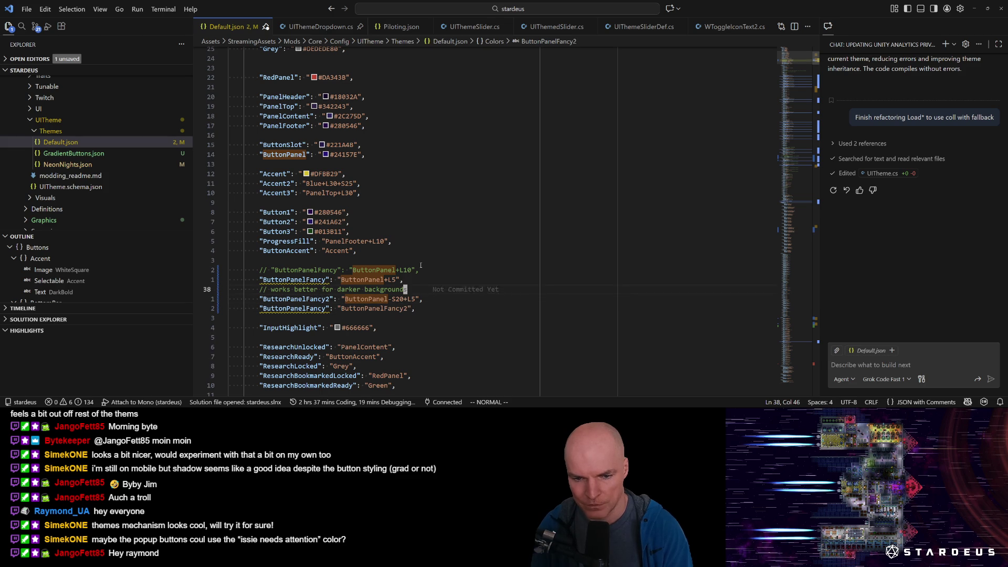
{"action": "key", "text": "ctrl+slash"}
{"action": "key", "text": "ctrl+s"}
{"action": "key", "text": "alt+Tab"}
{"action": "key", "text": "Return"}
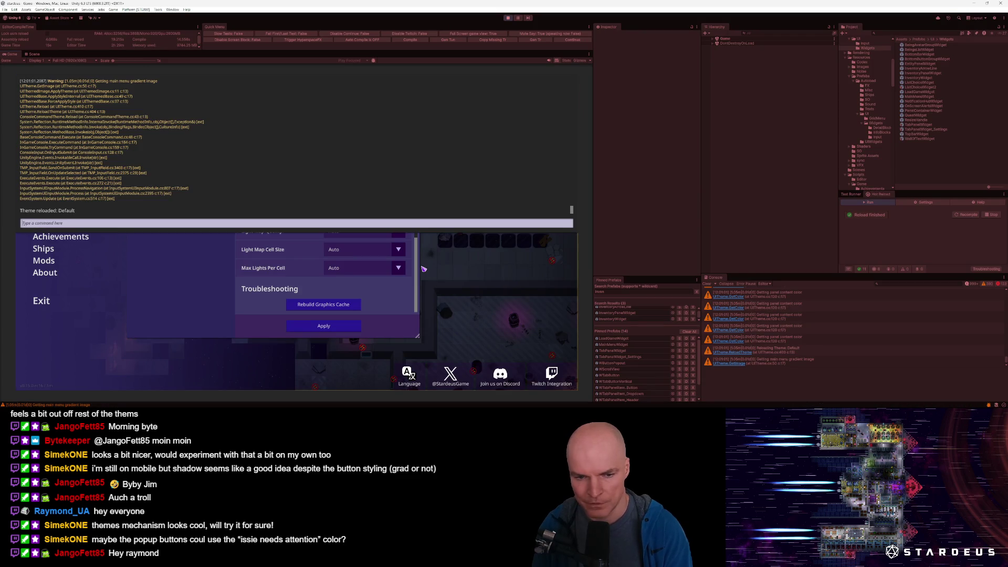
Step: Rerun 'theme reload' in the debug console, then close Settings and continue the saved game
{"action": "key", "text": "Return"}
{"action": "key", "text": "grave"}
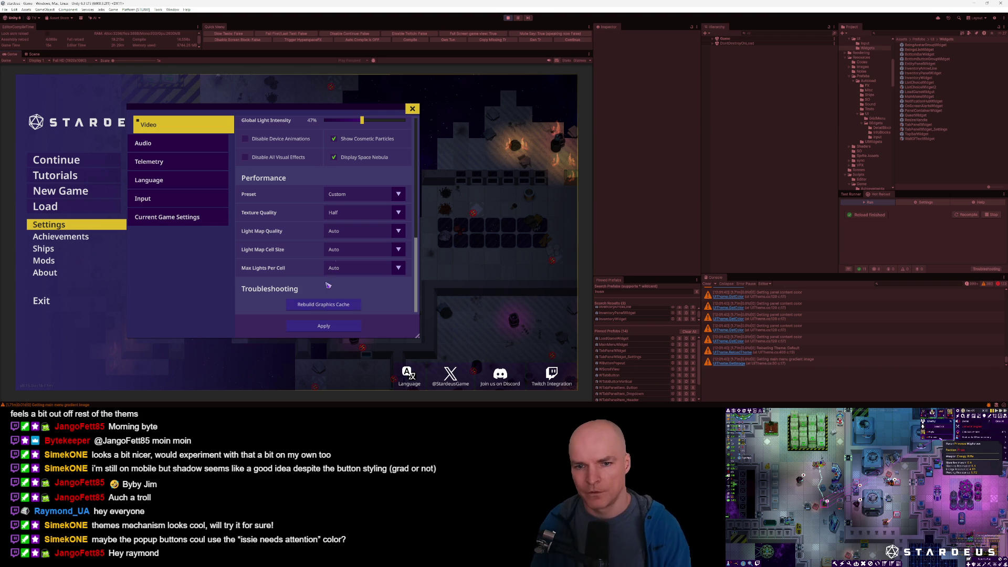
{"action": "scroll", "coordinate": [377, 195], "scroll_direction": "up", "scroll_amount": 5}
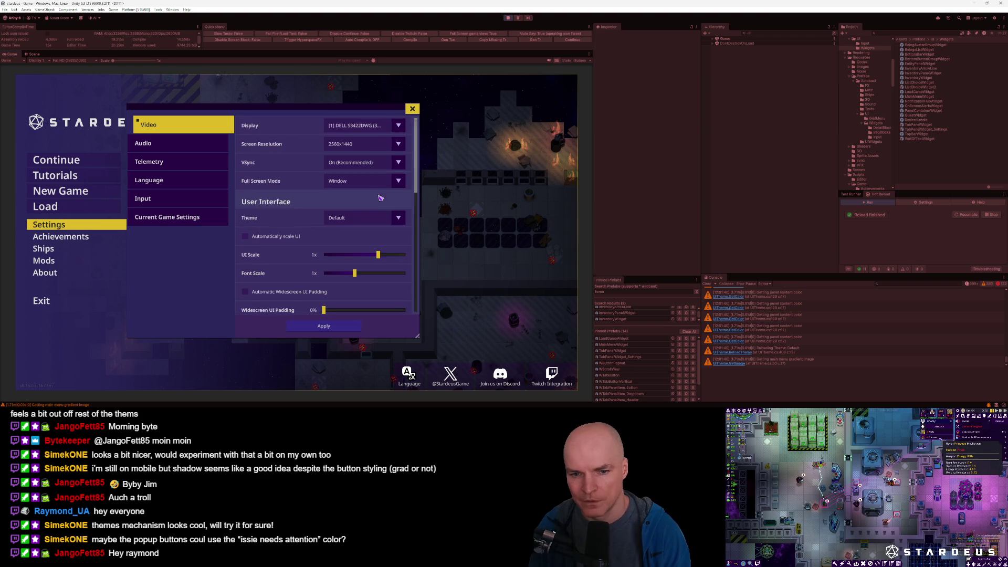
{"action": "scroll", "coordinate": [377, 202], "scroll_direction": "down", "scroll_amount": 5}
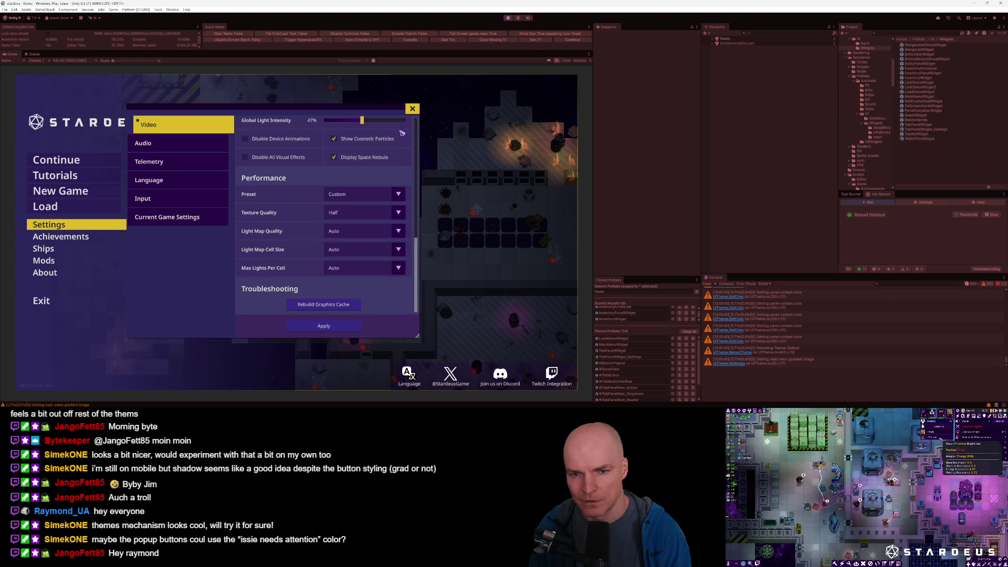
{"action": "left_click", "coordinate": [414, 109]}
{"action": "left_click", "coordinate": [87, 162]}
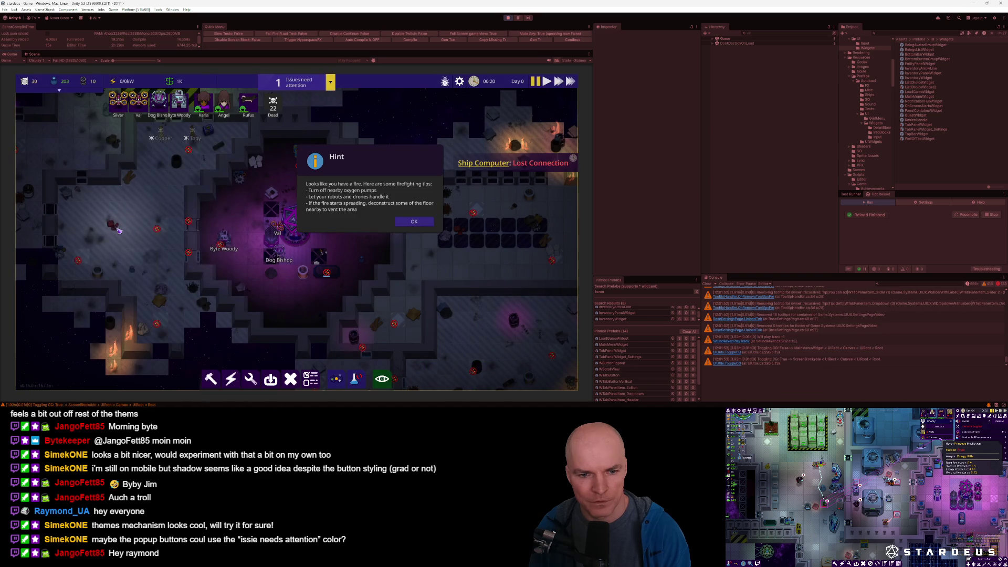
Step: Dismiss the firefighting hint, then view the inventory, build menu and construction robot's info panel
{"action": "left_click", "coordinate": [414, 221]}
{"action": "left_click", "coordinate": [70, 85]}
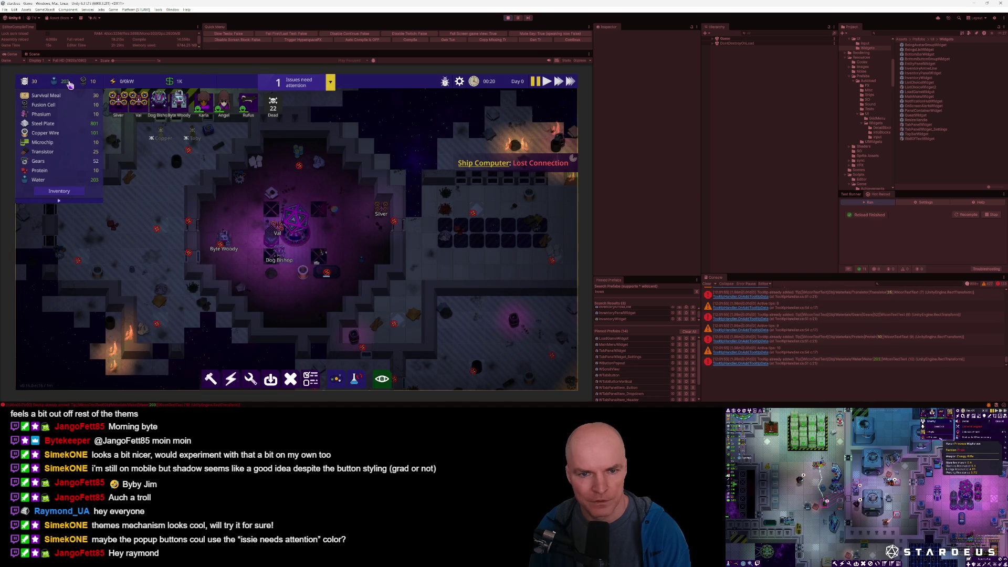
{"action": "left_click", "coordinate": [210, 382]}
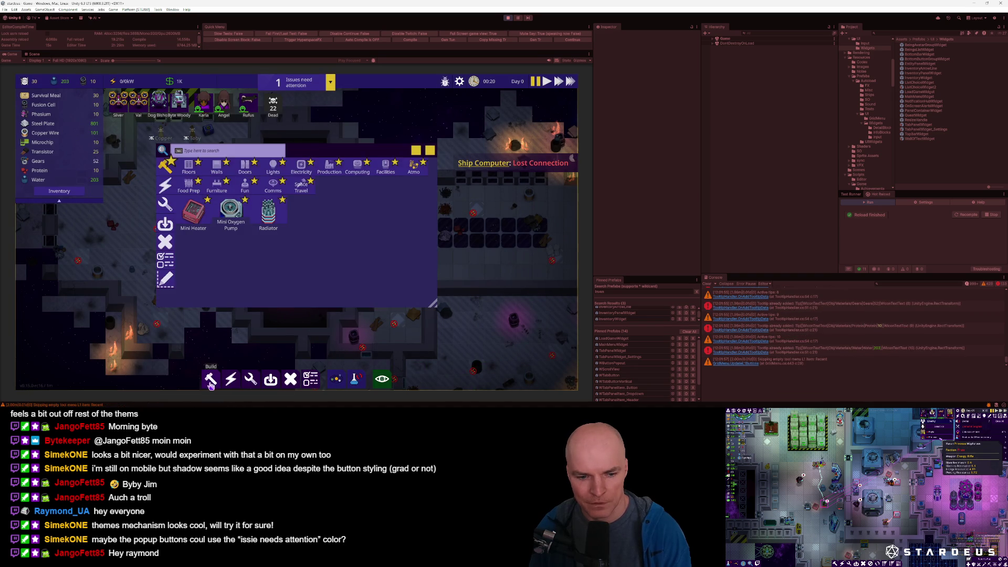
{"action": "right_click", "coordinate": [209, 267]}
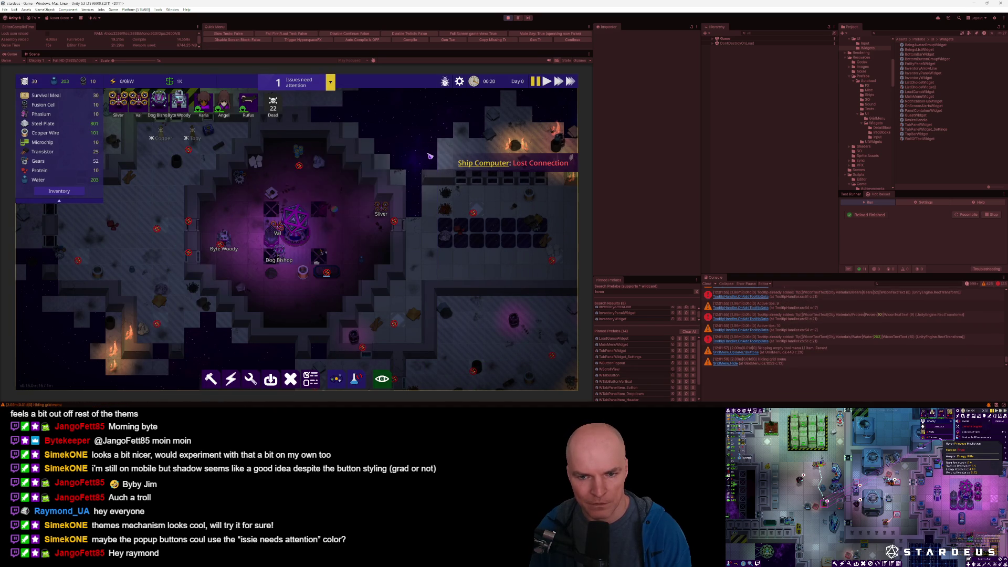
{"action": "left_click", "coordinate": [223, 237]}
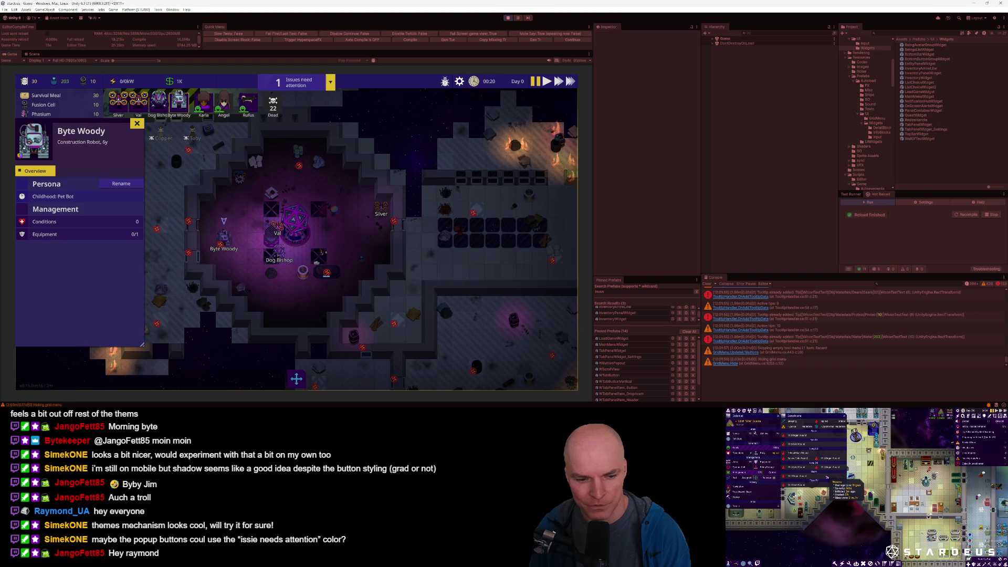
{"action": "key", "text": "alt+Tab"}
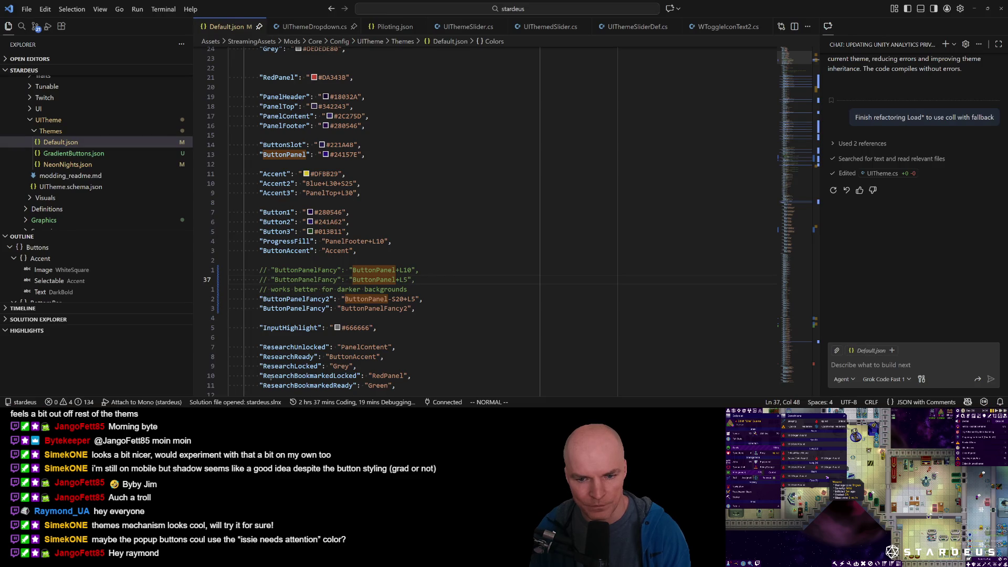
Step: Delete the ButtonPanelFancy2 reference, uncomment the ButtonPanel+L5 line, and save Default.json
{"action": "left_click", "coordinate": [428, 305]}
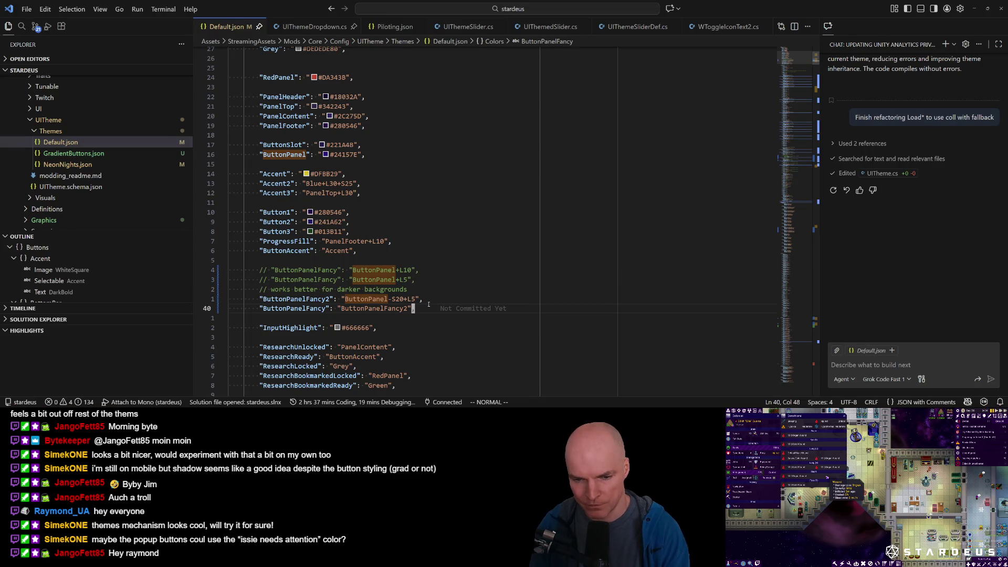
{"action": "key", "text": "d"}
{"action": "key", "text": "d"}
{"action": "key", "text": "k"}
{"action": "key", "text": "k"}
{"action": "key", "text": "k"}
{"action": "key", "text": "ctrl+slash"}
{"action": "key", "text": "ctrl+s"}
{"action": "key", "text": "k"}
{"action": "key", "text": "d"}
{"action": "key", "text": "d"}
{"action": "key", "text": "ctrl+s"}
{"action": "key", "text": "alt+Tab"}
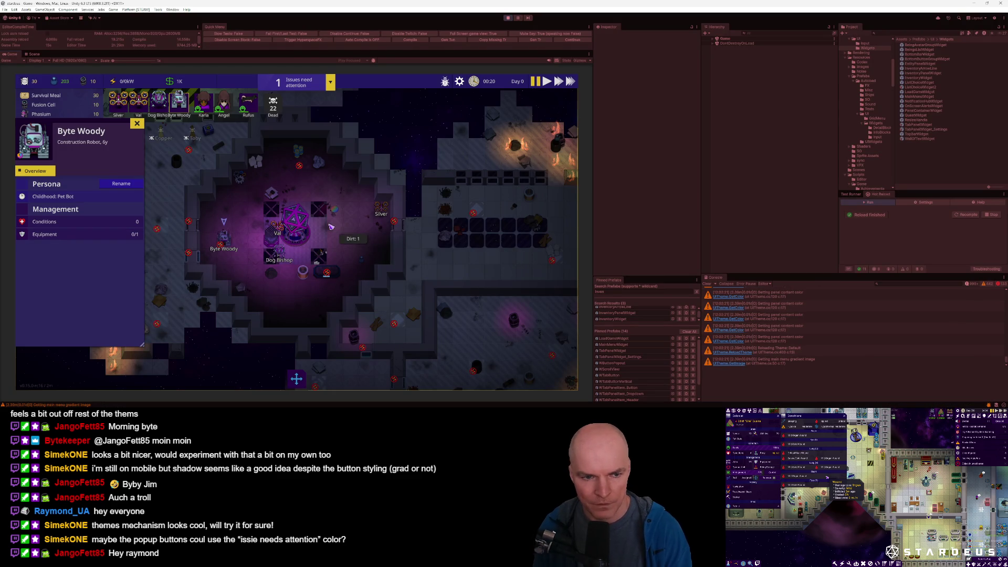
Step: Retune the ButtonPanelFancy offset (typing f5s10) and reload the theme in the game
{"action": "key", "text": "grave"}
{"action": "key", "text": "grave"}
{"action": "key", "text": "alt+Tab"}
{"action": "type", "text": "f5s10"}
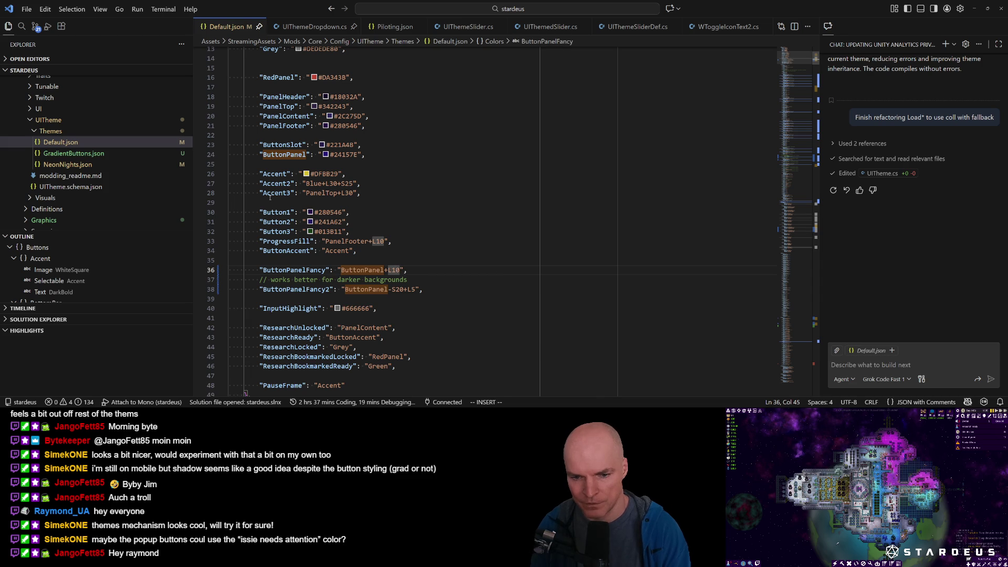
{"action": "key", "text": "alt+Tab"}
{"action": "key", "text": "grave"}
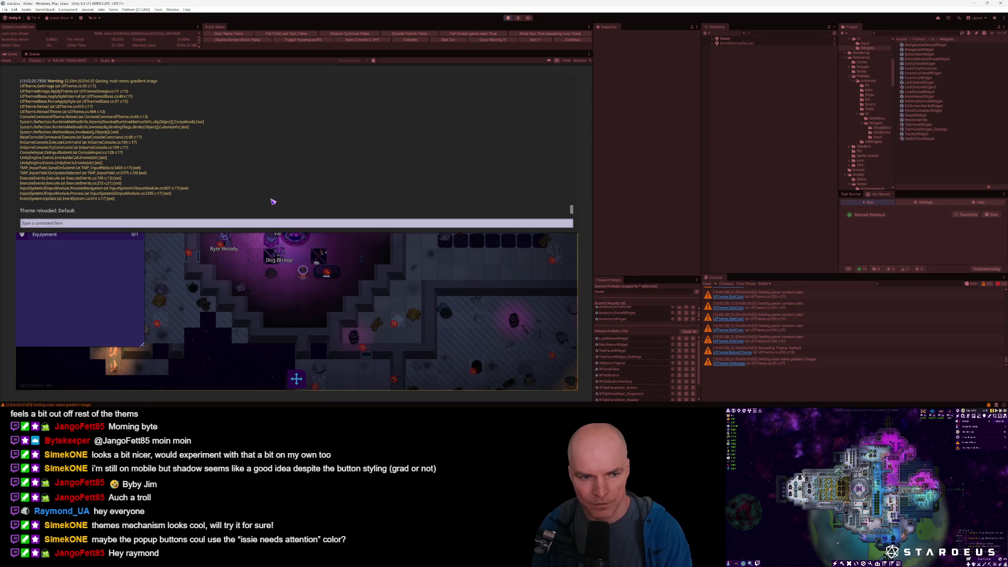
{"action": "key", "text": "grave"}
Step: Adjust Default.json once more and reload the Default theme in the running game
{"action": "mouse_move", "coordinate": [273, 201]}
{"action": "key", "text": "grave"}
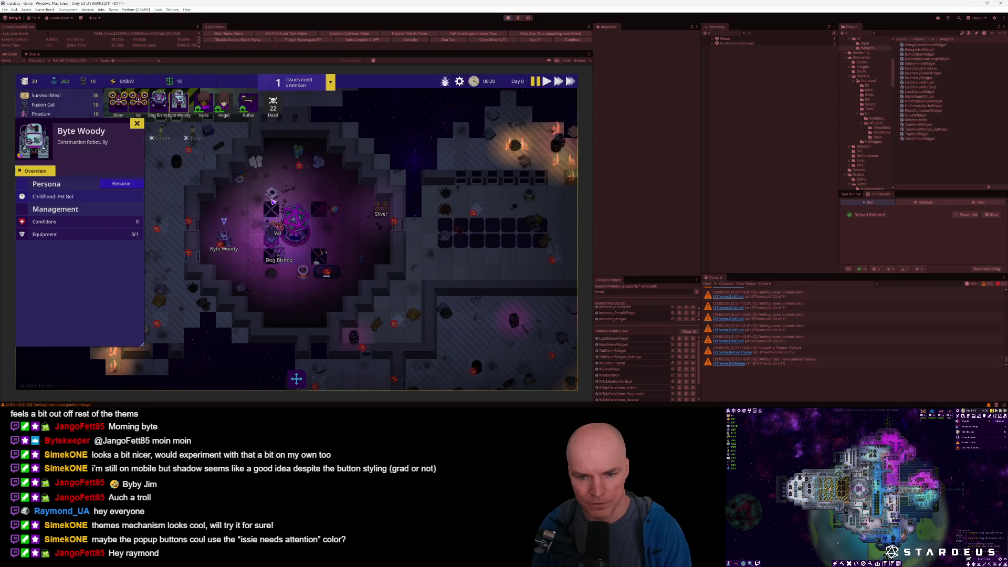
{"action": "key", "text": "grave"}
{"action": "key", "text": "alt+Tab"}
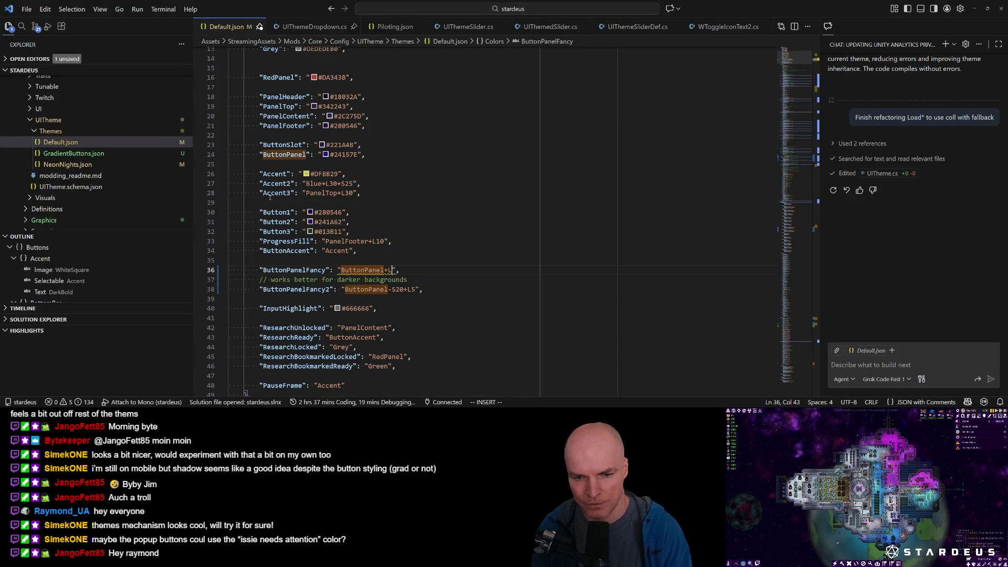
{"action": "key", "text": "alt+Tab"}
{"action": "key", "text": "grave"}
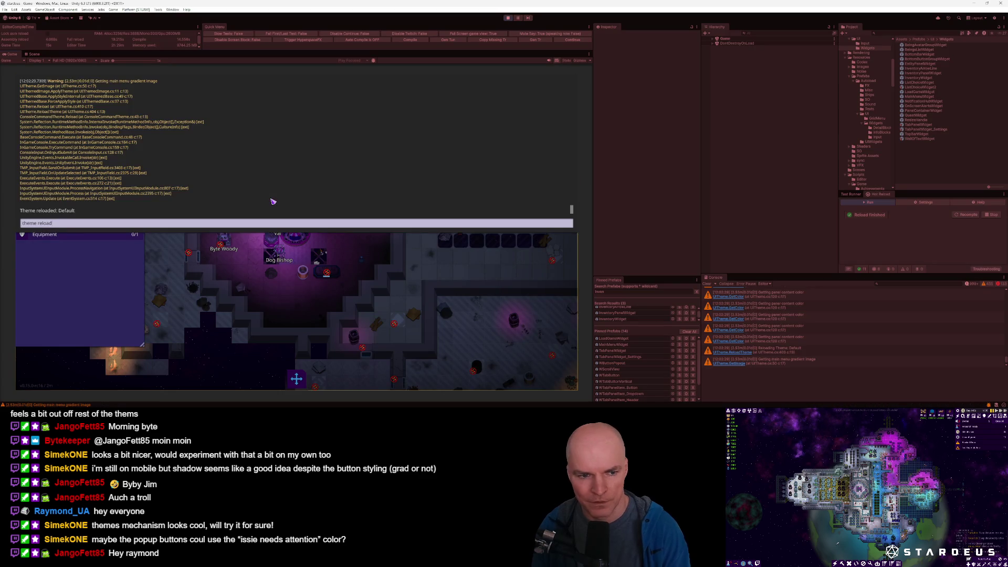
{"action": "key", "text": "grave"}
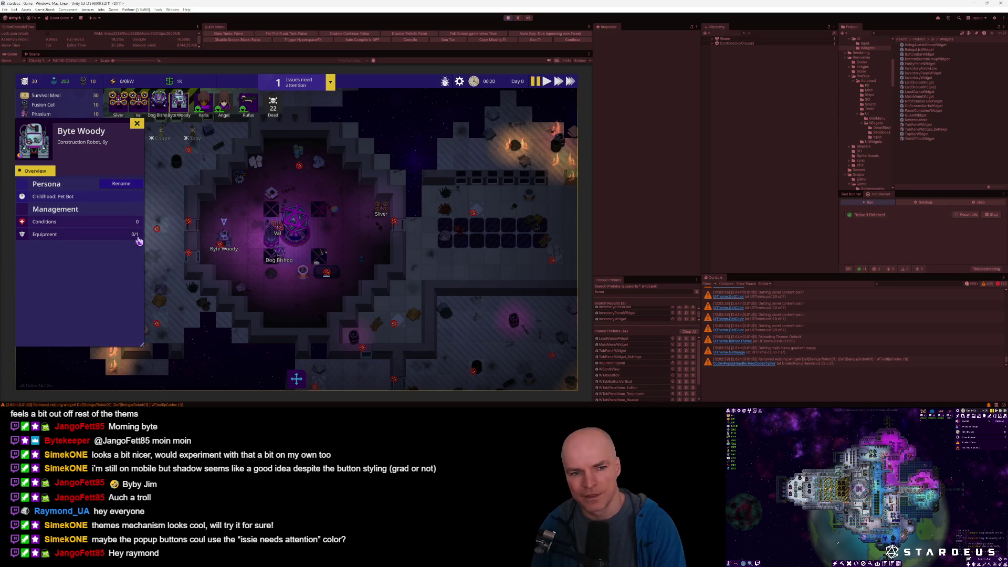
Step: From the main menu's Settings, pick Neon Nights in the Theme dropdown and resume play
{"action": "left_click", "coordinate": [126, 186]}
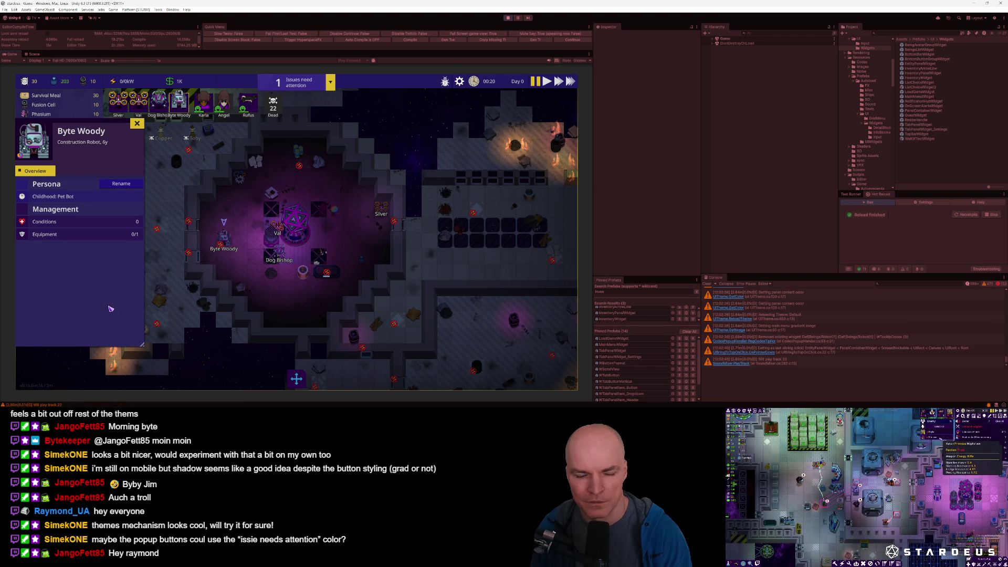
{"action": "key", "text": "Escape"}
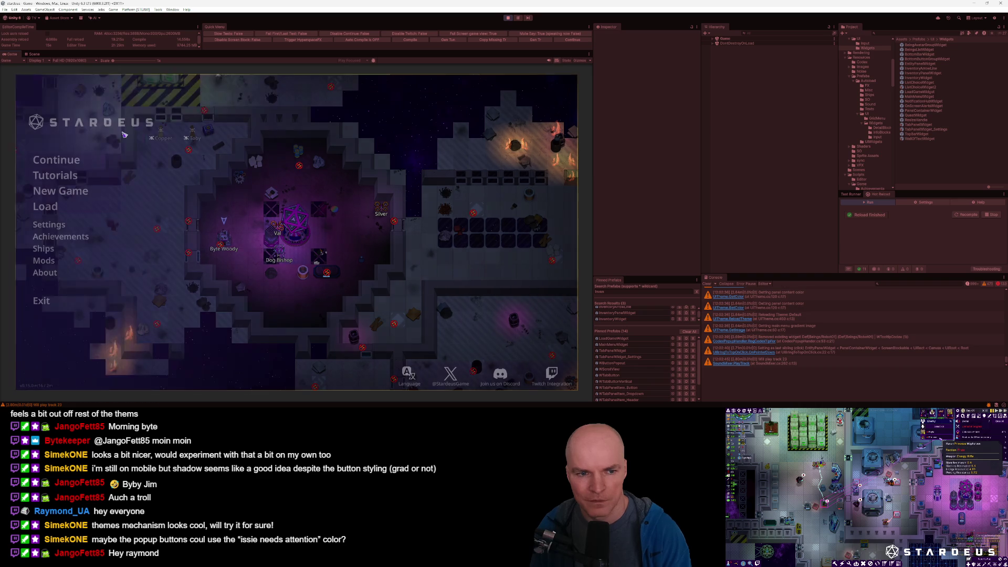
{"action": "left_click", "coordinate": [50, 224]}
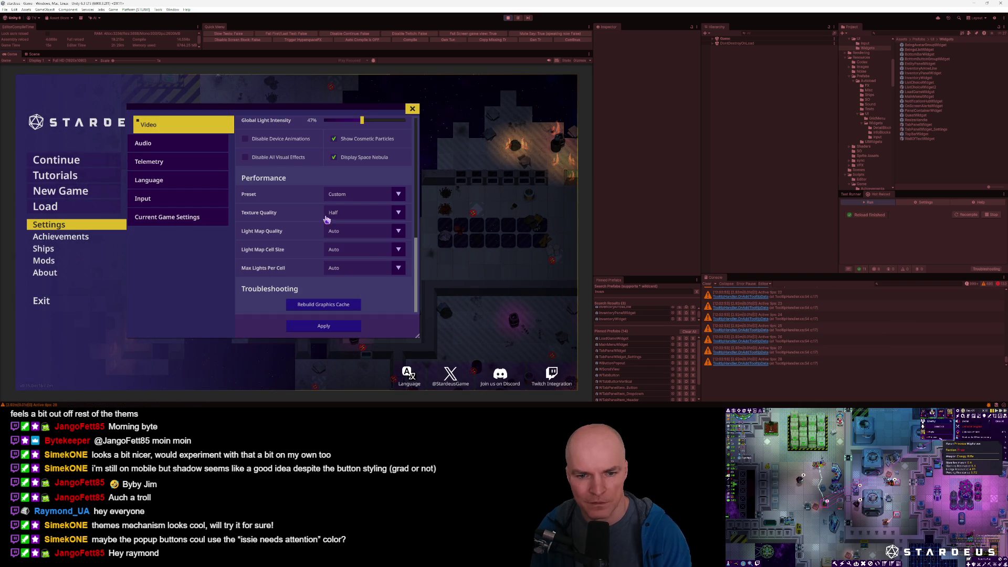
{"action": "scroll", "coordinate": [368, 181], "scroll_direction": "up", "scroll_amount": 3}
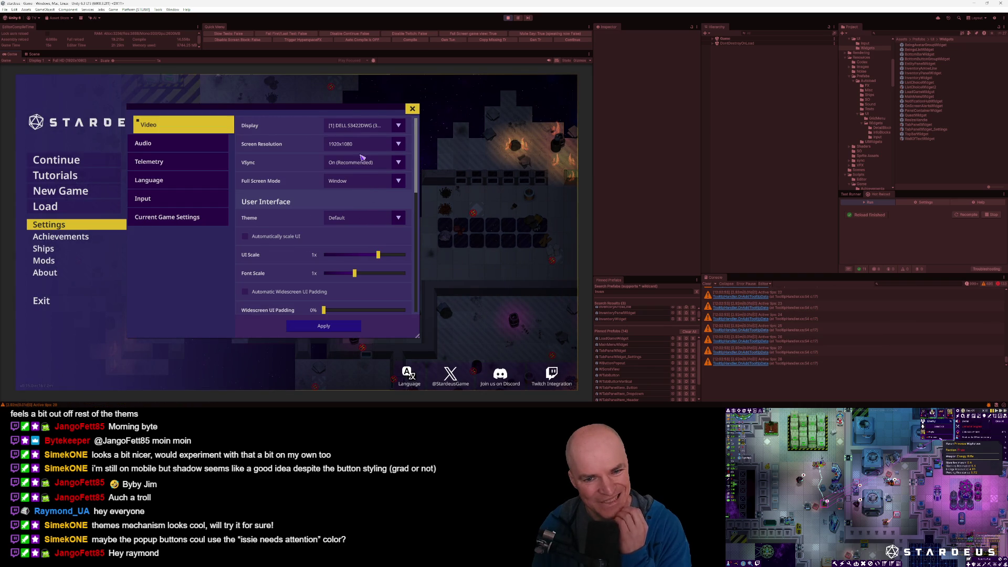
{"action": "left_click", "coordinate": [361, 218]}
{"action": "left_click", "coordinate": [357, 240]}
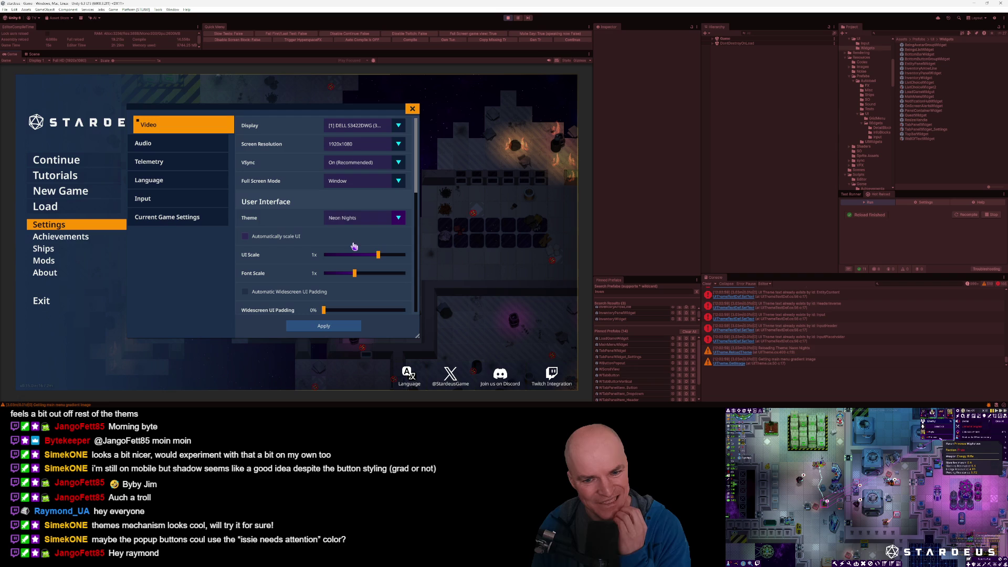
{"action": "left_click", "coordinate": [93, 165]}
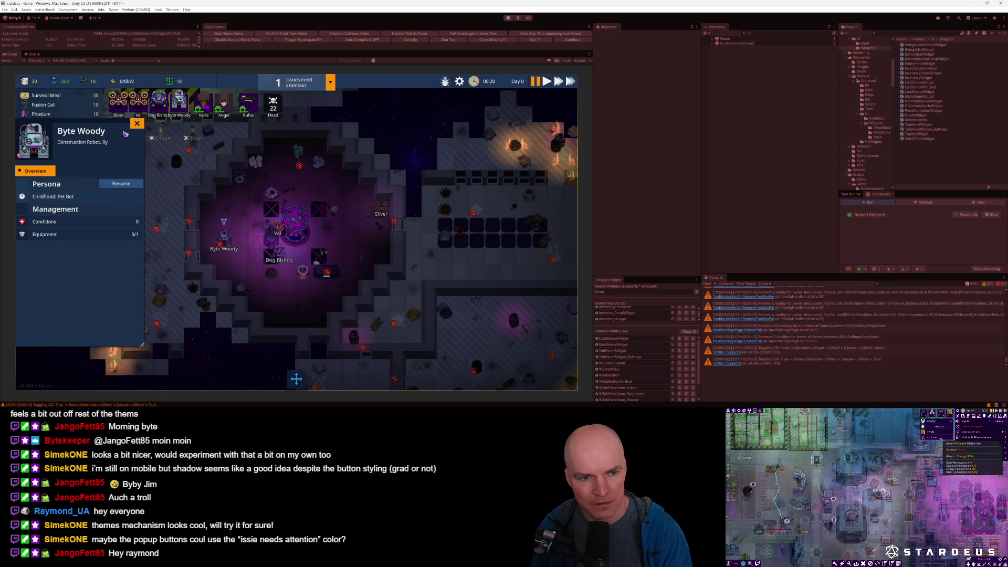
Step: Drag the Byte Woody panel to the map's centre-right, hide console warnings, and view an error's stack trace
{"action": "mouse_move", "coordinate": [127, 134]}
{"action": "left_mouse_down"}
{"action": "mouse_move", "coordinate": [122, 165]}
{"action": "mouse_move", "coordinate": [184, 169]}
{"action": "mouse_move", "coordinate": [210, 150]}
{"action": "left_mouse_up"}
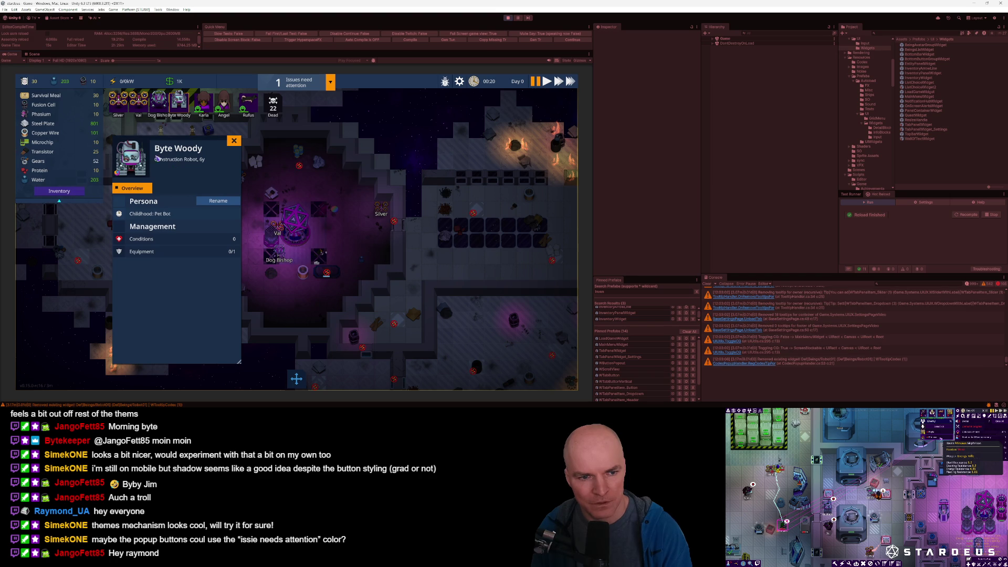
{"action": "mouse_move", "coordinate": [139, 172]}
{"action": "left_mouse_down"}
{"action": "mouse_move", "coordinate": [436, 141]}
{"action": "mouse_move", "coordinate": [419, 137]}
{"action": "left_mouse_up"}
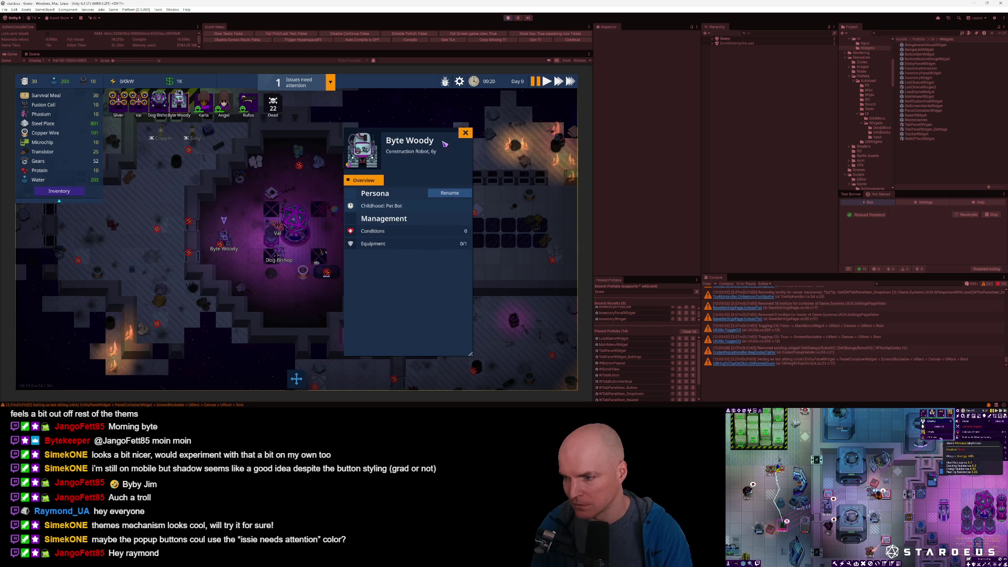
{"action": "left_click", "coordinate": [986, 284]}
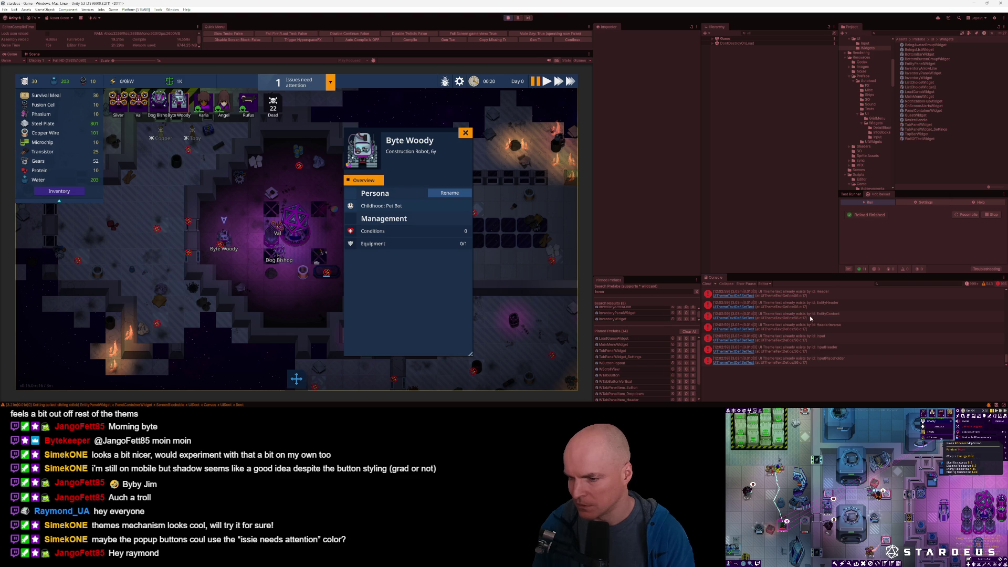
{"action": "left_click", "coordinate": [819, 317]}
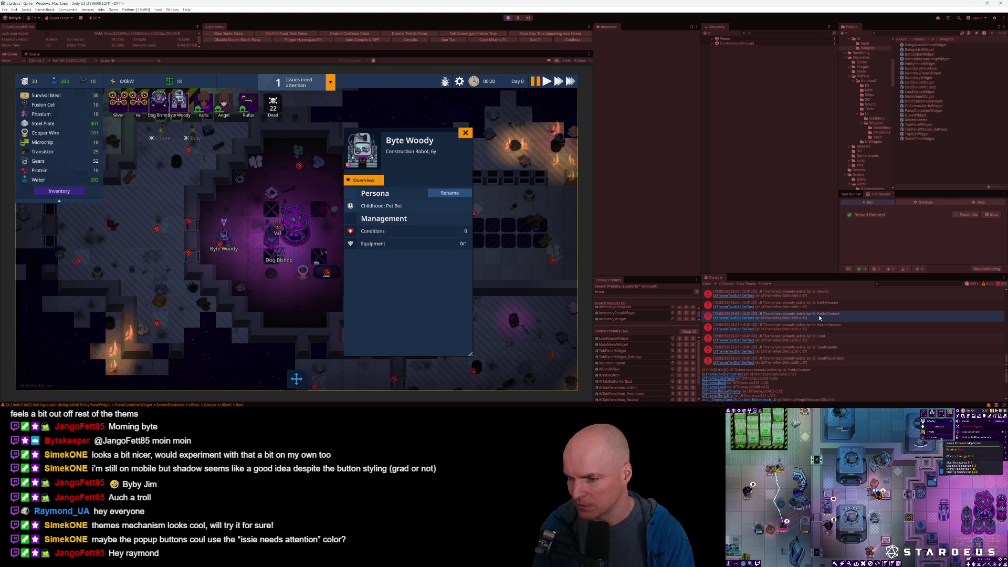
{"action": "scroll", "coordinate": [786, 328], "scroll_direction": "up", "scroll_amount": 1}
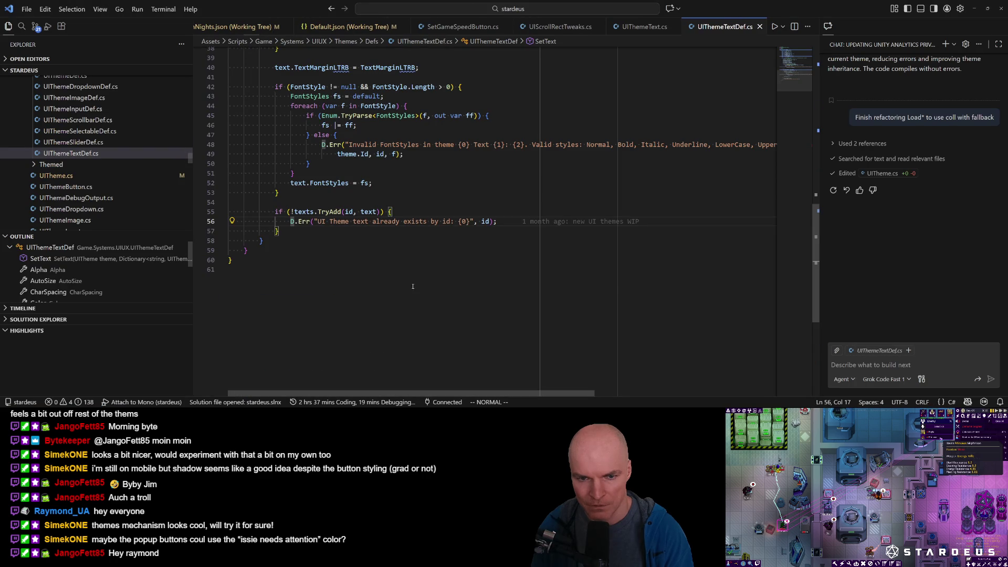
Step: Find all references to SetText and jump to its call in UITheme.cs
{"action": "scroll", "coordinate": [414, 298], "scroll_direction": "up", "scroll_amount": 2}
{"action": "left_click", "coordinate": [351, 310]}
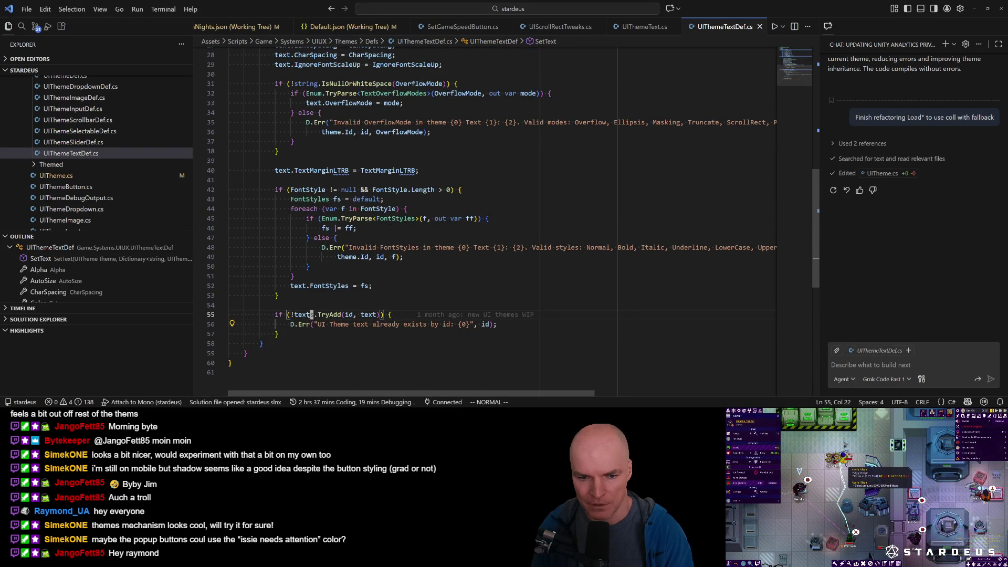
{"action": "scroll", "coordinate": [351, 314], "scroll_direction": "up", "scroll_amount": 2}
{"action": "scroll", "coordinate": [351, 314], "scroll_direction": "up", "scroll_amount": 3}
{"action": "left_click", "coordinate": [319, 124]}
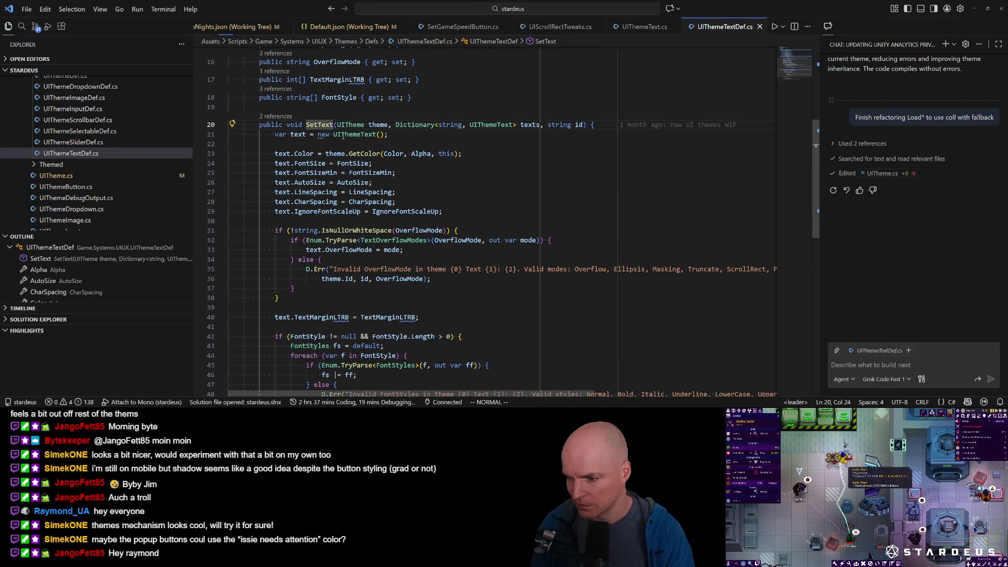
{"action": "key", "text": "r"}
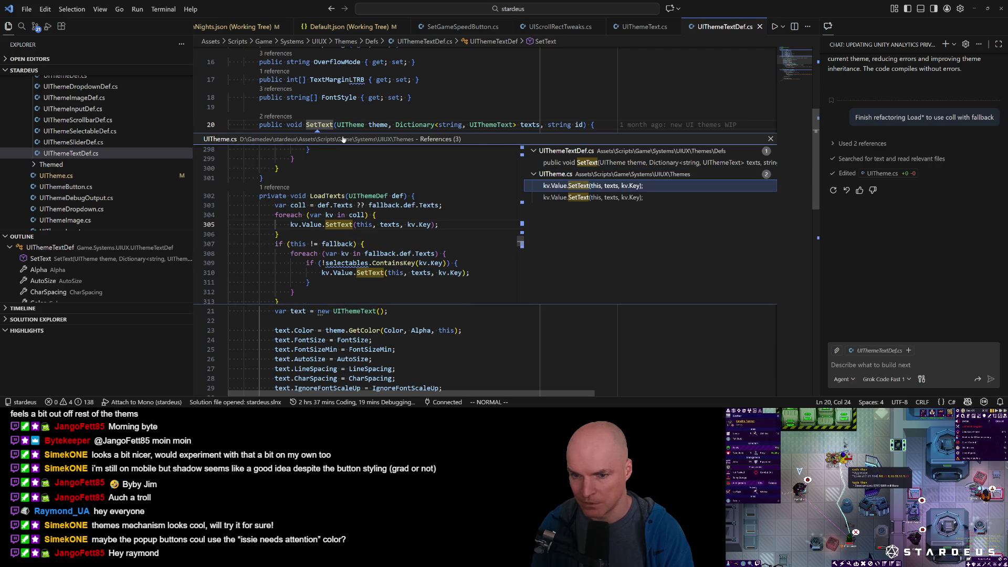
{"action": "key", "text": "Down"}
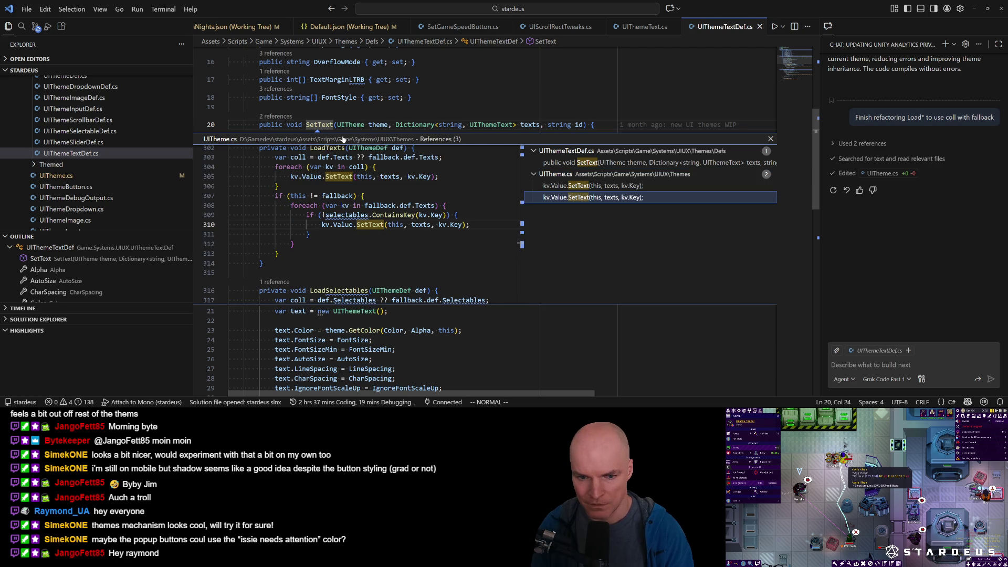
{"action": "key", "text": "Return"}
Step: Change 'selectables' to 'texts' in the LoadTexts fallback check and save UITheme.cs
{"action": "key", "text": "k"}
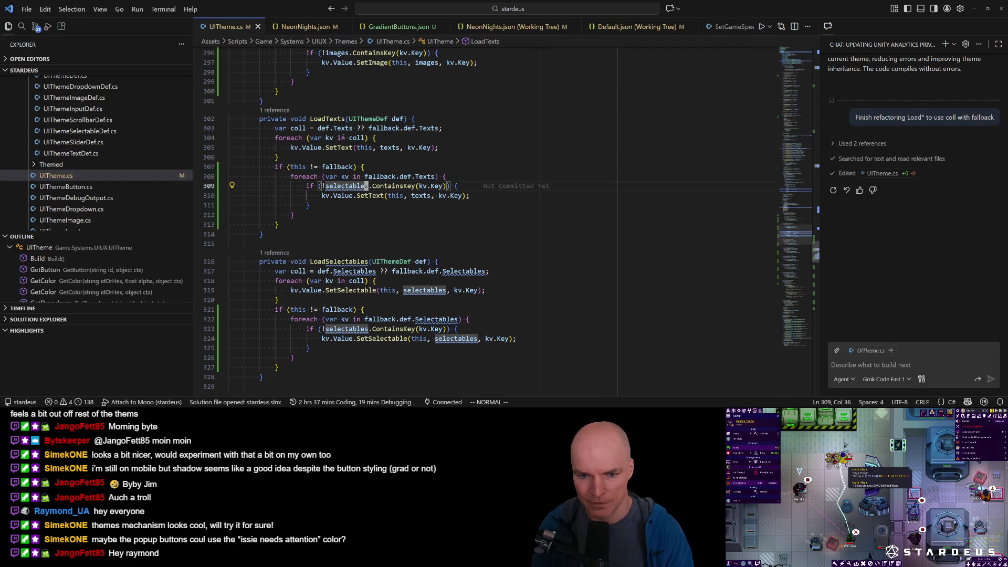
{"action": "type", "text": "ciwtes"}
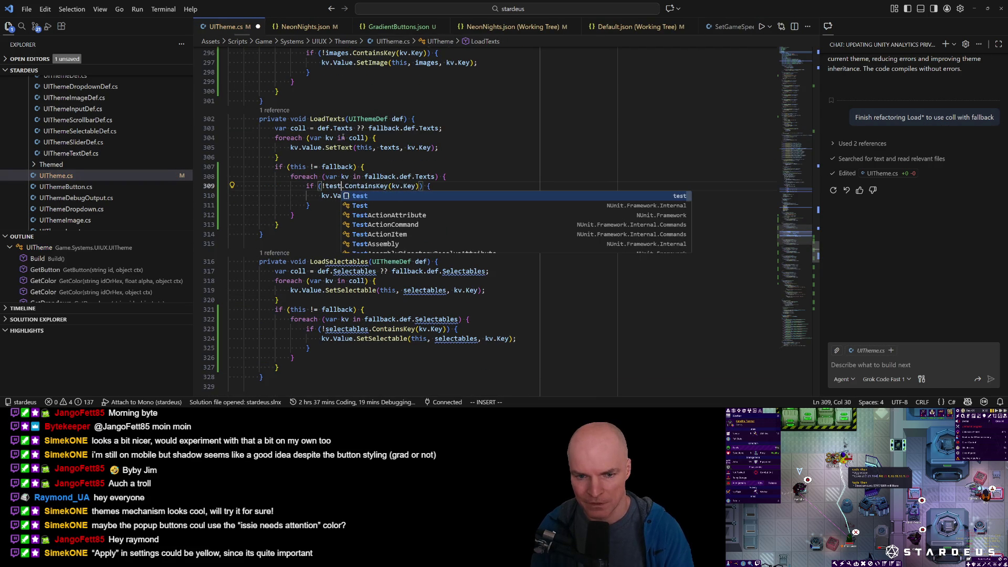
{"action": "key", "text": "BackSpace"}
{"action": "type", "text": "xts"}
{"action": "key", "text": "ctrl+s"}
{"action": "key", "text": "Escape"}
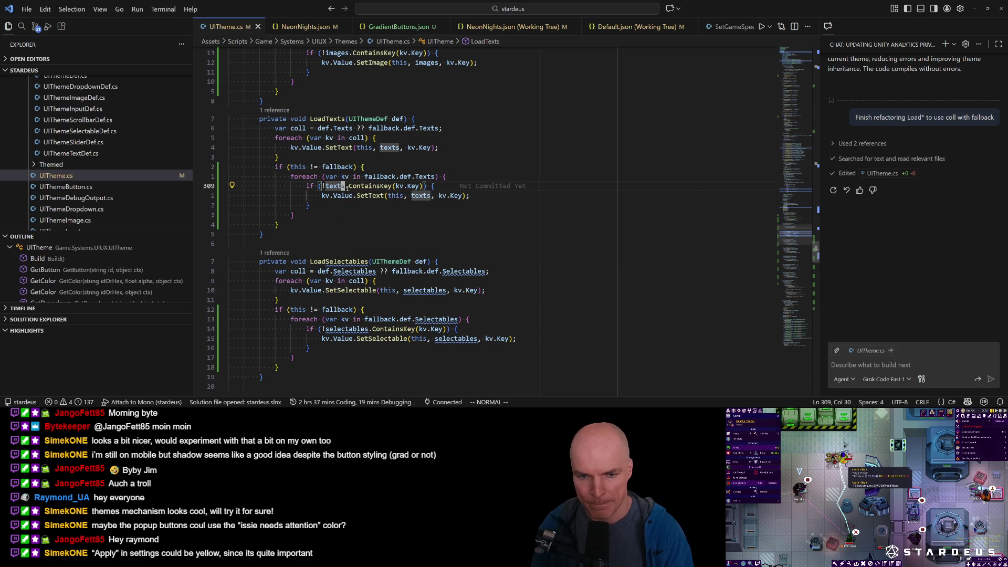
{"action": "scroll", "coordinate": [352, 189], "scroll_direction": "up", "scroll_amount": 3}
{"action": "key", "text": "alt+Tab"}
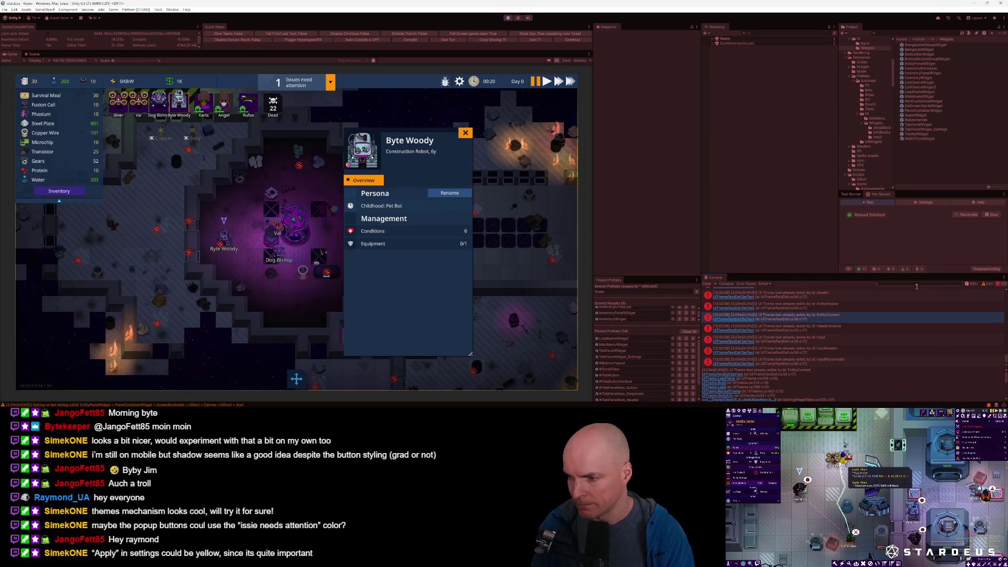
Step: Clear the console, then set the game's Video settings Theme to Default
{"action": "left_click", "coordinate": [706, 285]}
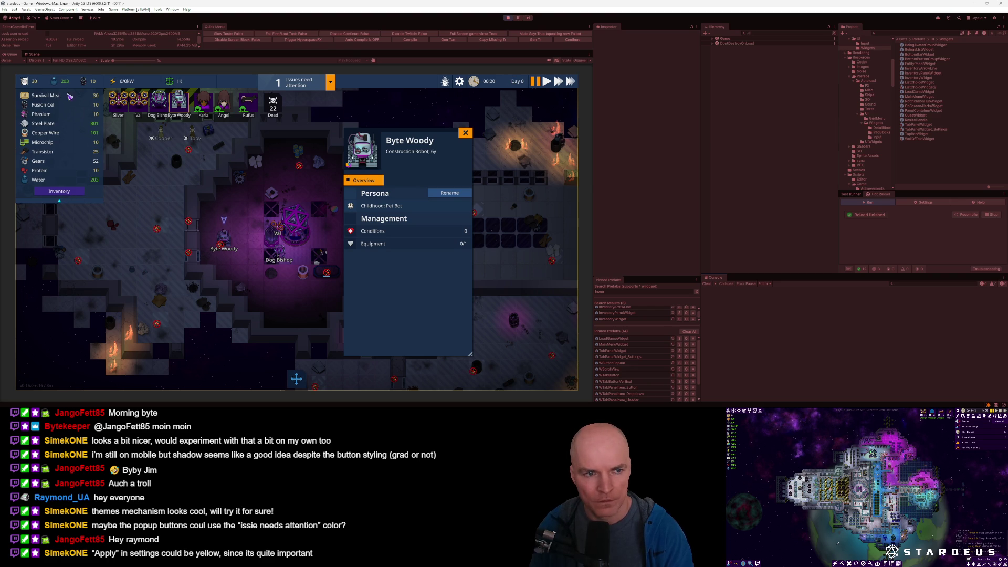
{"action": "key", "text": "Escape"}
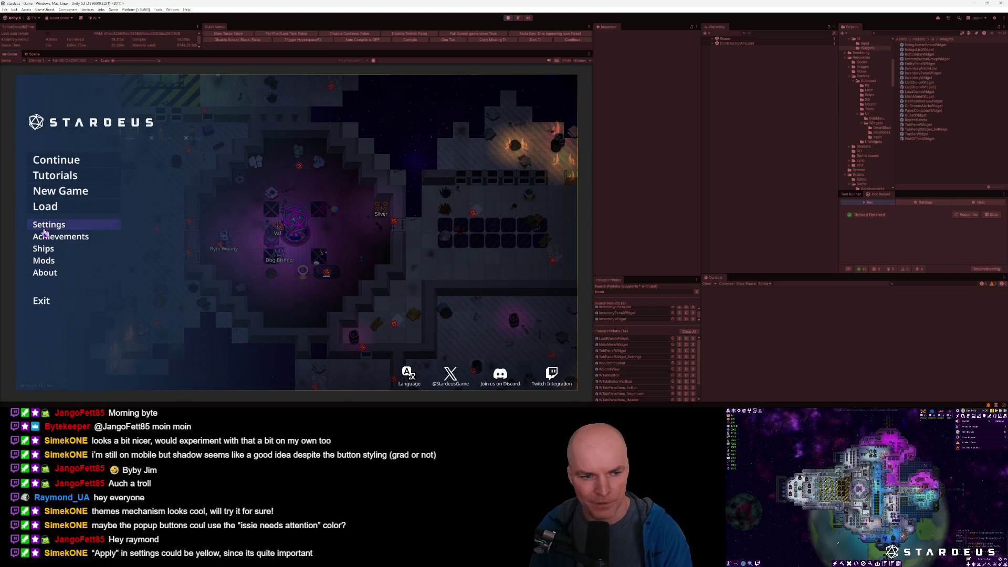
{"action": "left_click", "coordinate": [46, 229]}
{"action": "scroll", "coordinate": [322, 225], "scroll_direction": "down", "scroll_amount": 3}
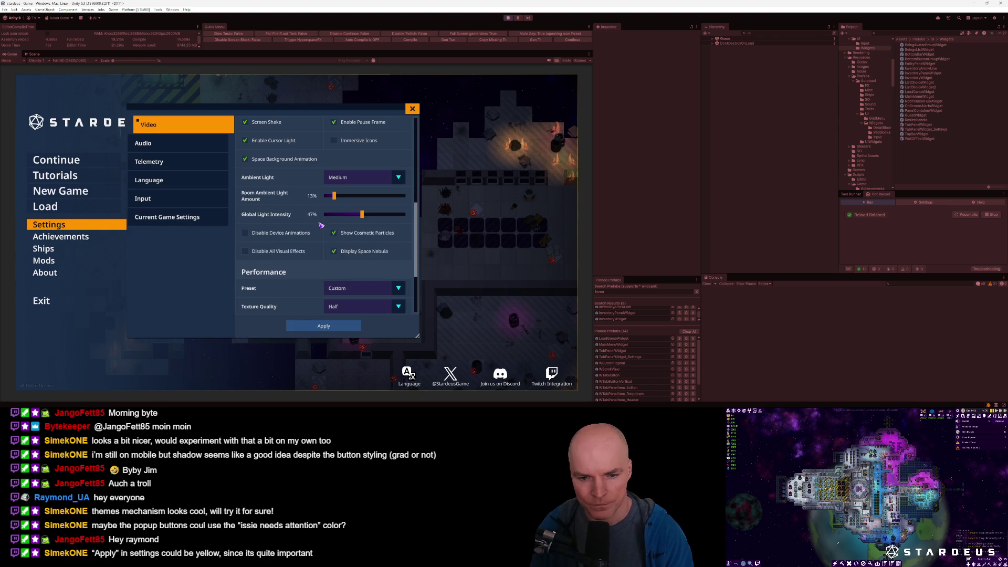
{"action": "scroll", "coordinate": [322, 224], "scroll_direction": "up", "scroll_amount": 5}
{"action": "scroll", "coordinate": [336, 215], "scroll_direction": "up", "scroll_amount": 2}
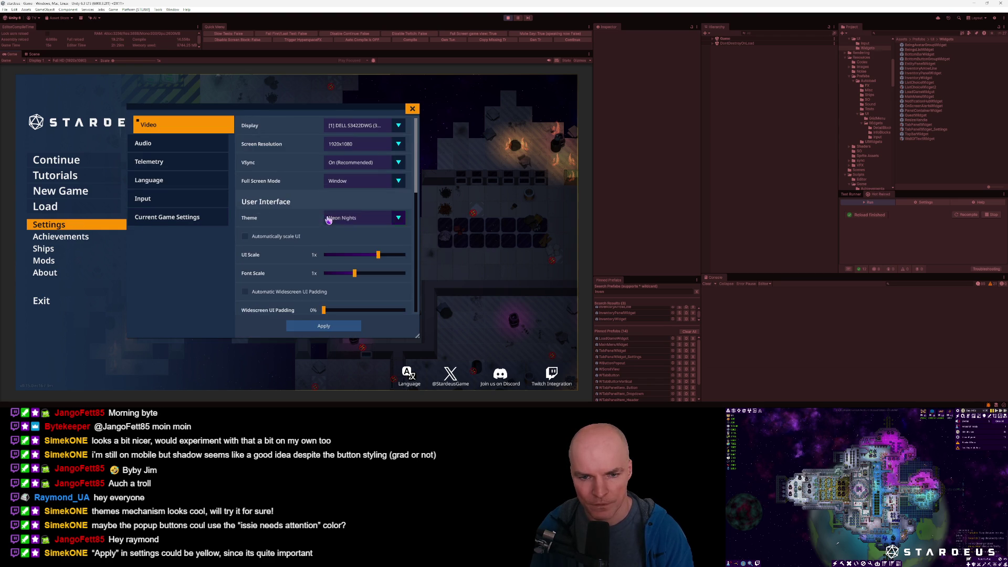
{"action": "left_click", "coordinate": [355, 221]}
{"action": "left_click", "coordinate": [355, 254]}
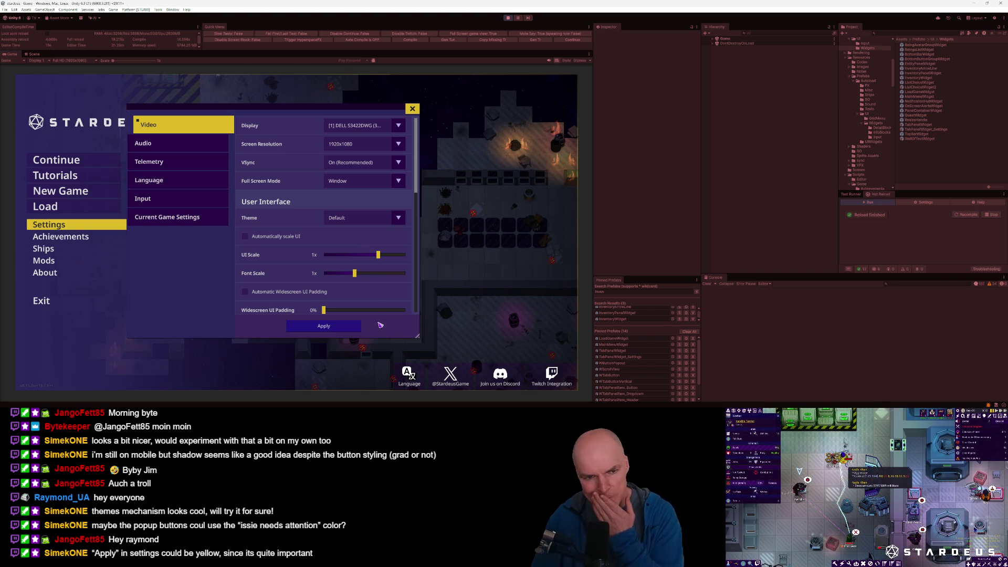
Step: Switch Screen Resolution to 2560x1440 and back to 1920x1080, then return to UITheme.cs
{"action": "scroll", "coordinate": [347, 261], "scroll_direction": "down", "scroll_amount": 6}
{"action": "scroll", "coordinate": [346, 261], "scroll_direction": "up", "scroll_amount": 6}
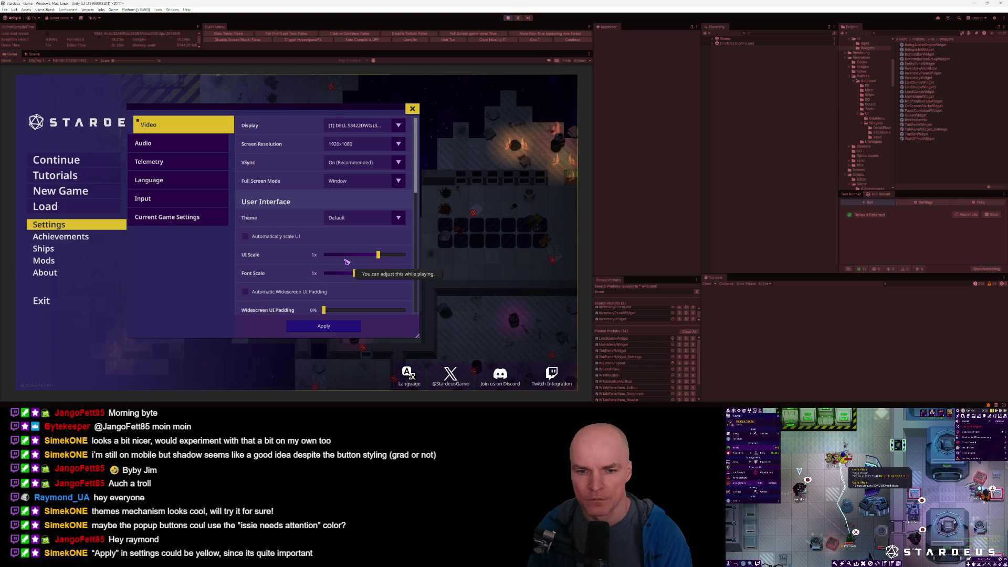
{"action": "left_click", "coordinate": [352, 150]}
{"action": "left_click", "coordinate": [348, 174]}
{"action": "left_click", "coordinate": [349, 152]}
{"action": "left_click", "coordinate": [391, 164]}
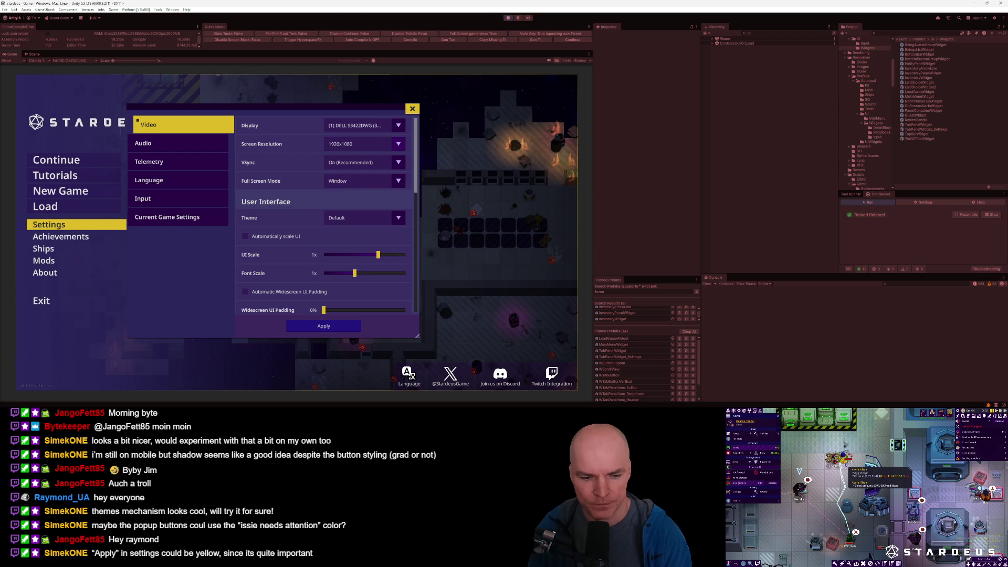
{"action": "mouse_move", "coordinate": [152, 412]}
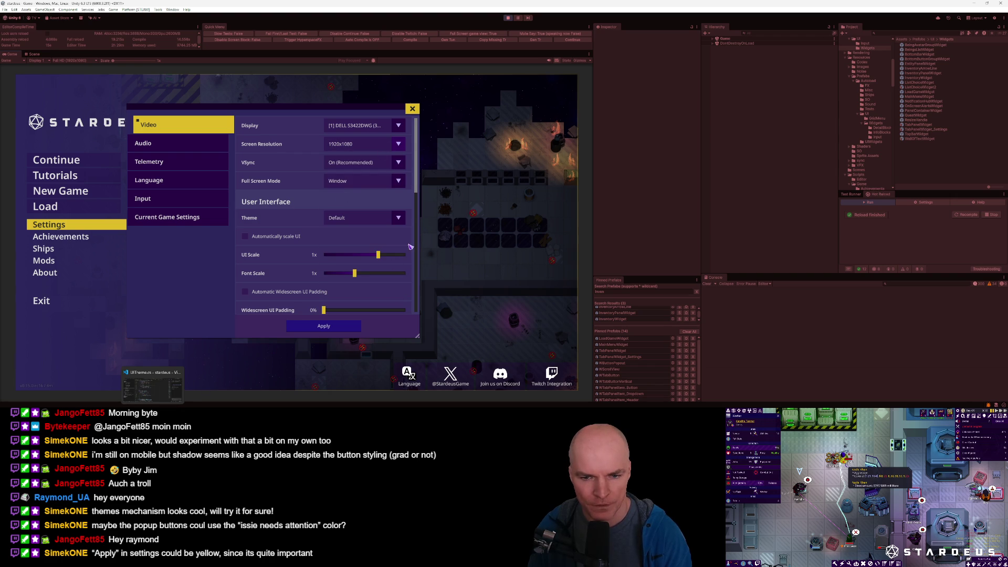
{"action": "scroll", "coordinate": [411, 257], "scroll_direction": "down", "scroll_amount": 10}
{"action": "scroll", "coordinate": [410, 269], "scroll_direction": "down", "scroll_amount": 3}
{"action": "scroll", "coordinate": [412, 323], "scroll_direction": "up", "scroll_amount": 10}
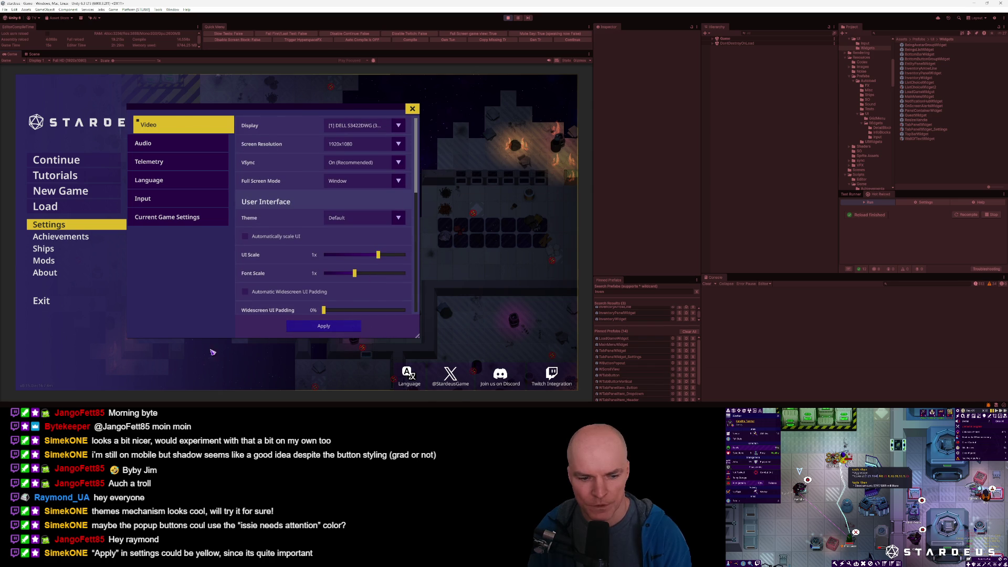
{"action": "key", "text": "alt+Tab"}
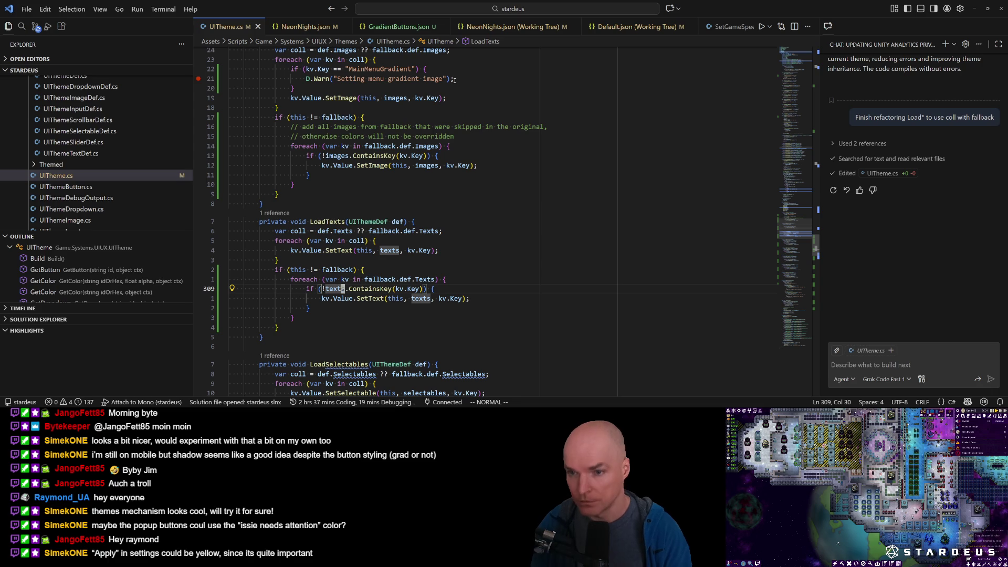
Step: Jump to SetText in UIThemeTextDef.cs, close the file without saving, and return to the game
{"action": "key", "text": "j"}
{"action": "key", "text": "g"}
{"action": "key", "text": "d"}
{"action": "key", "text": "f"}
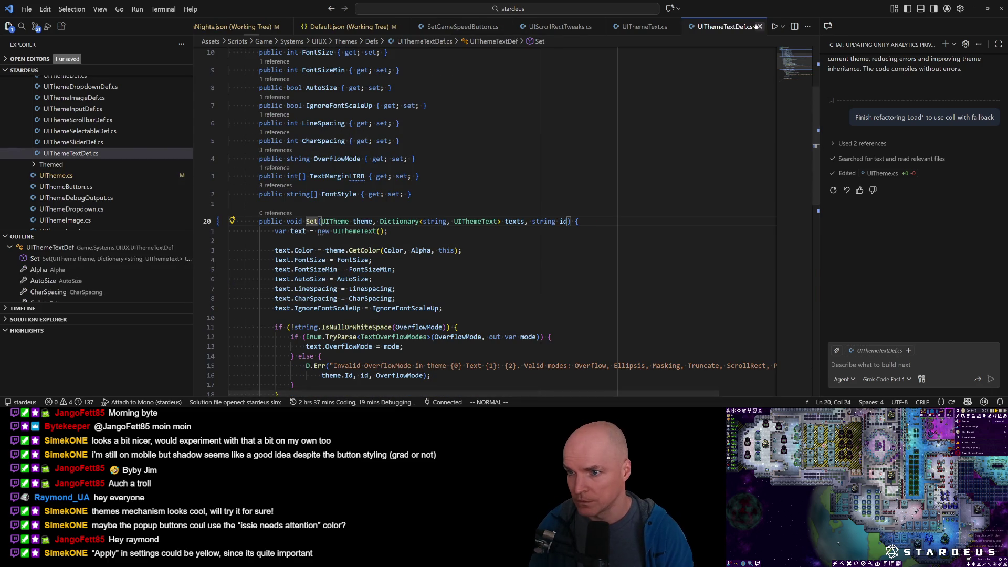
{"action": "left_click", "coordinate": [759, 26]}
{"action": "left_click", "coordinate": [514, 212]}
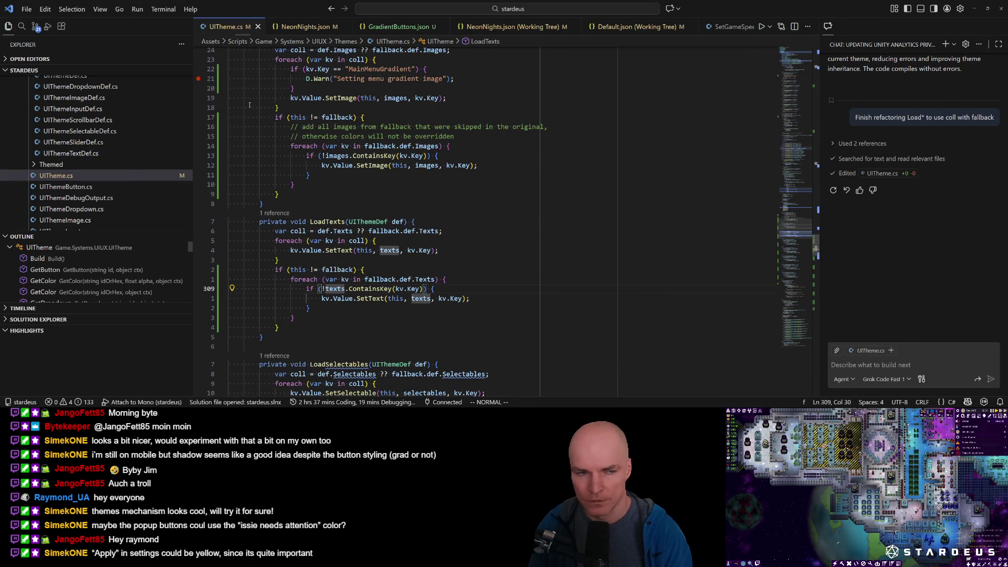
{"action": "key", "text": "alt+Tab"}
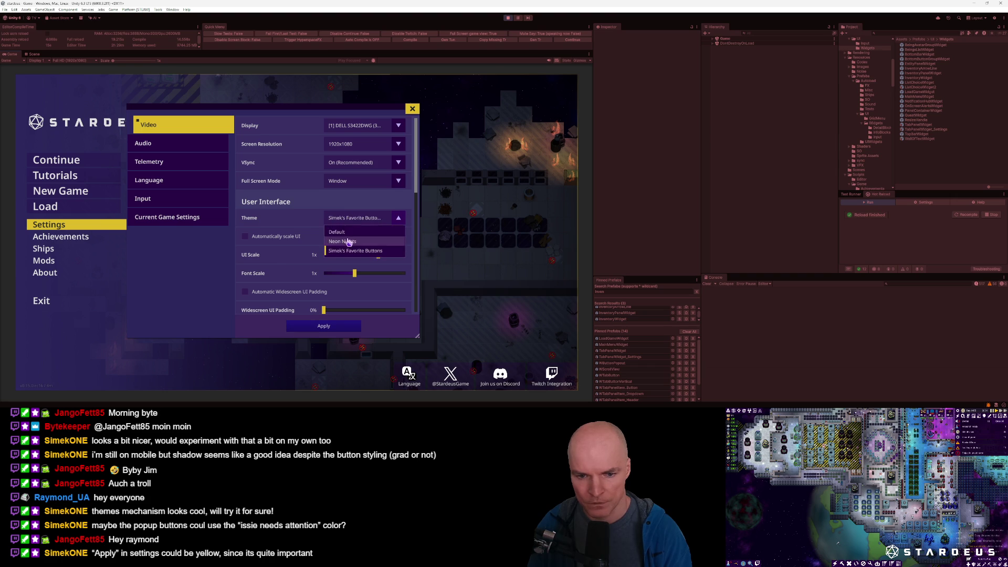
Step: Switch the Theme repeatedly between Neon Nights and Default, ending on Neon Nights
{"action": "left_click", "coordinate": [348, 241]}
{"action": "left_click", "coordinate": [364, 221]}
{"action": "left_click", "coordinate": [349, 231]}
{"action": "left_click", "coordinate": [357, 218]}
{"action": "left_click", "coordinate": [354, 238]}
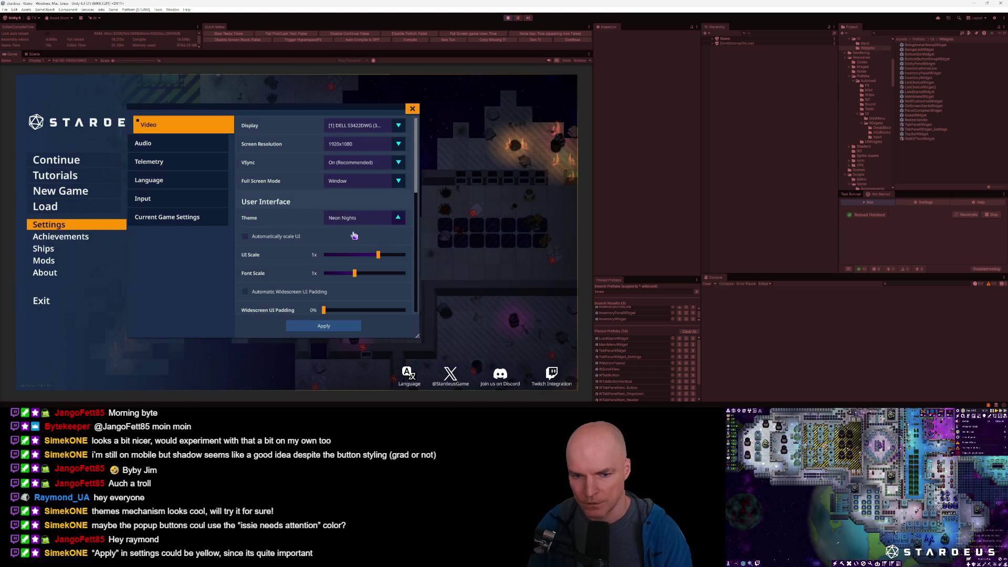
{"action": "left_click", "coordinate": [354, 222]}
{"action": "left_click", "coordinate": [349, 231]}
{"action": "left_click", "coordinate": [353, 219]}
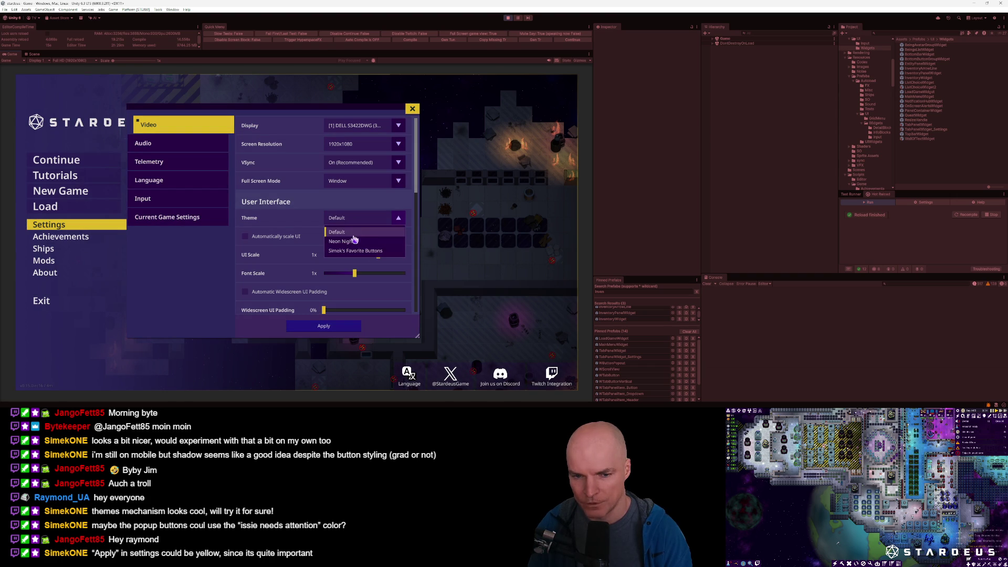
{"action": "left_click", "coordinate": [353, 242]}
{"action": "left_click", "coordinate": [357, 218]}
{"action": "left_click", "coordinate": [357, 243]}
{"action": "left_click", "coordinate": [374, 222]}
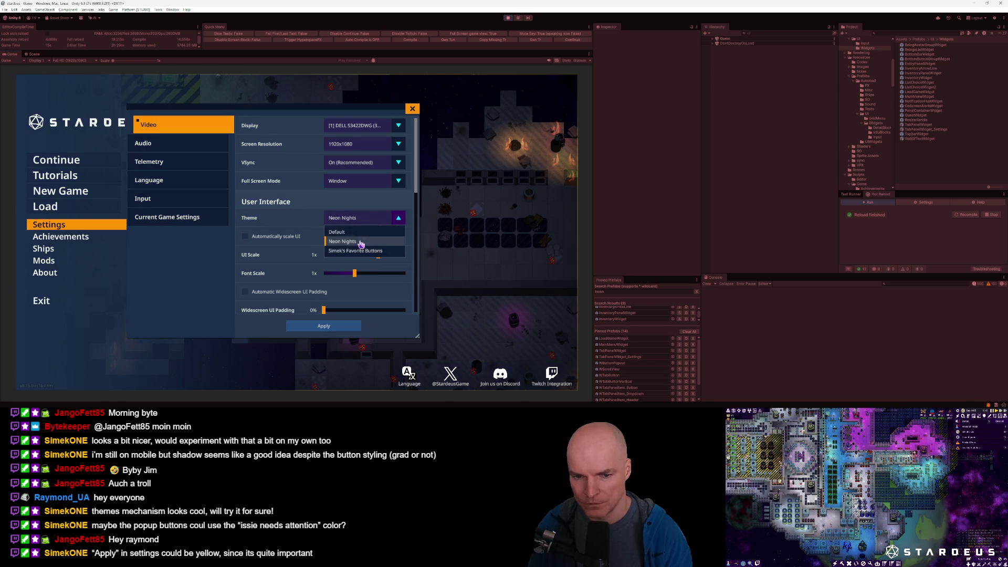
{"action": "left_click", "coordinate": [379, 231]}
{"action": "left_click", "coordinate": [373, 225]}
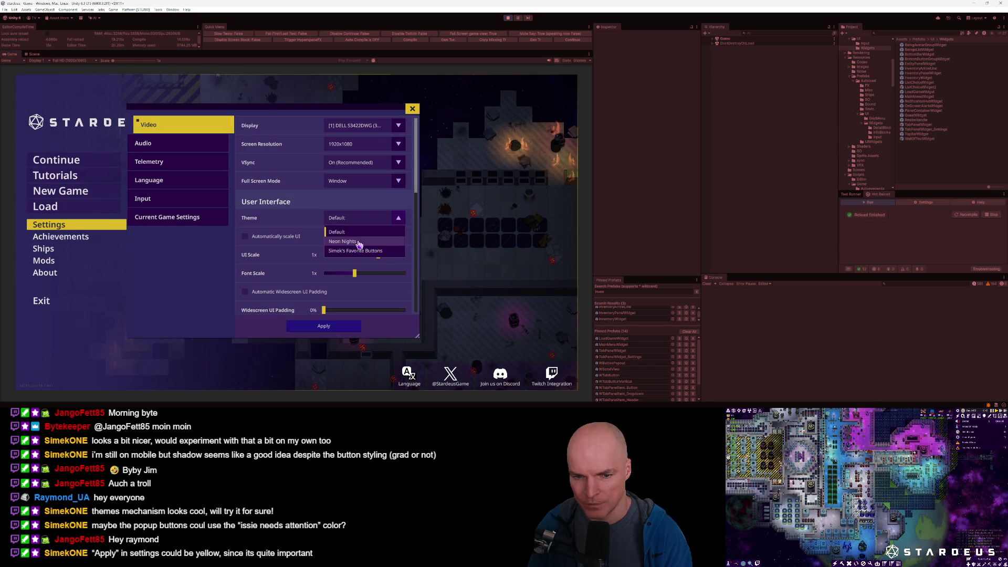
{"action": "left_click", "coordinate": [368, 242]}
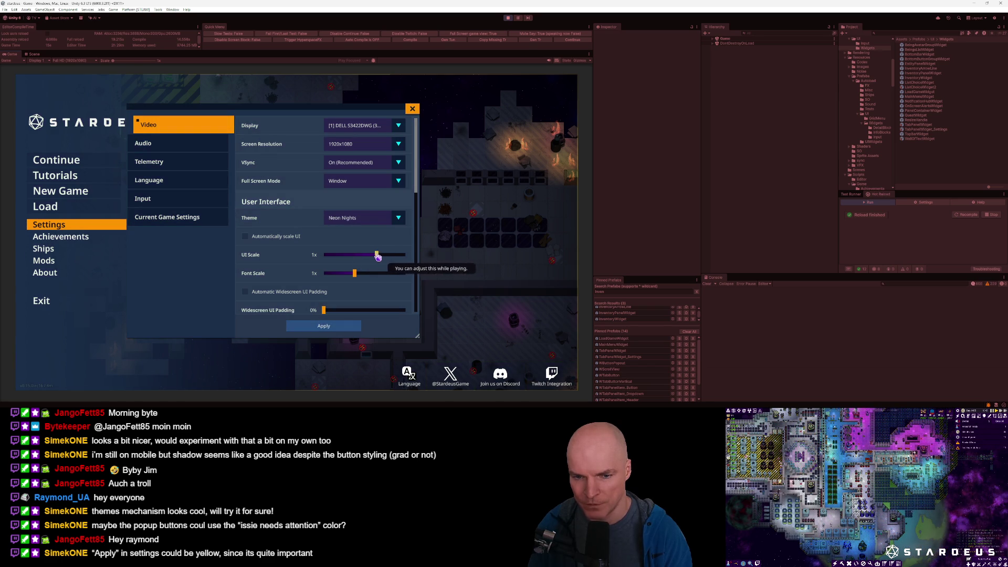
{"action": "left_click", "coordinate": [371, 221]}
{"action": "left_click", "coordinate": [367, 234]}
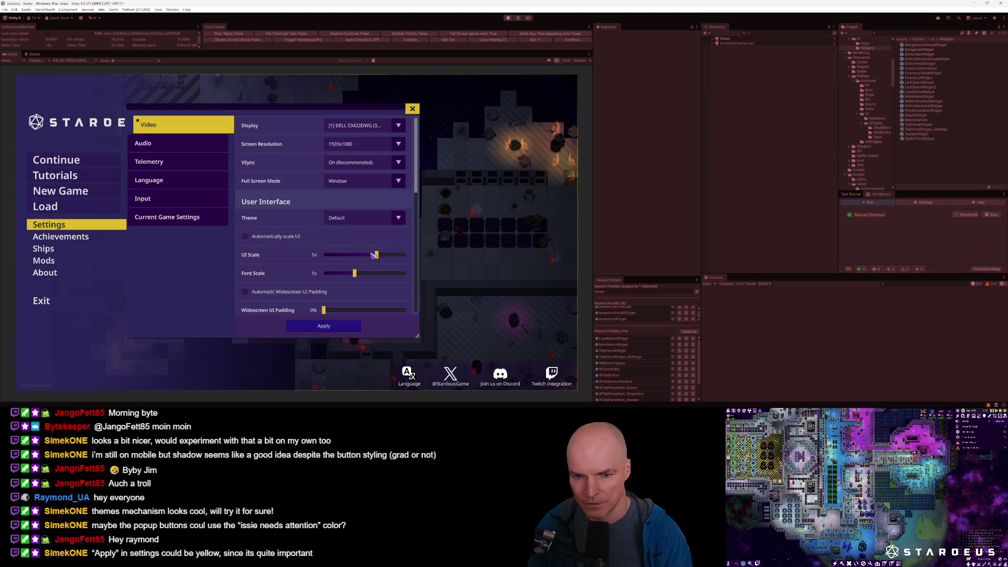
{"action": "left_click", "coordinate": [378, 221]}
{"action": "left_click", "coordinate": [362, 243]}
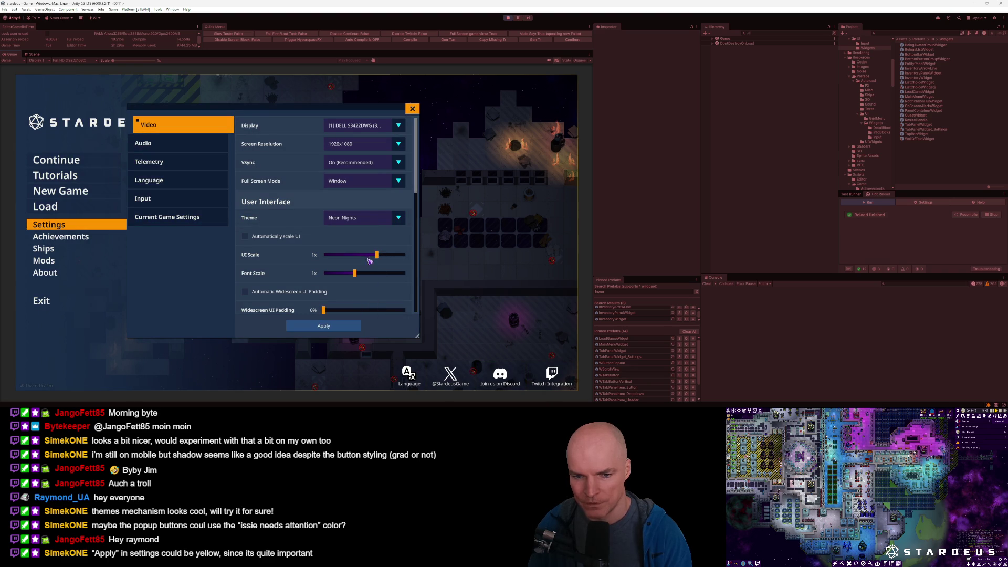
{"action": "left_click_drag", "start_coordinate": [376, 255], "coordinate": [376, 256]}
{"action": "left_click", "coordinate": [378, 223]}
{"action": "left_click", "coordinate": [355, 245]}
Step: Restart Play mode, then in Settings choose the Default theme and 1920x1440 resolution
{"action": "left_click", "coordinate": [508, 19]}
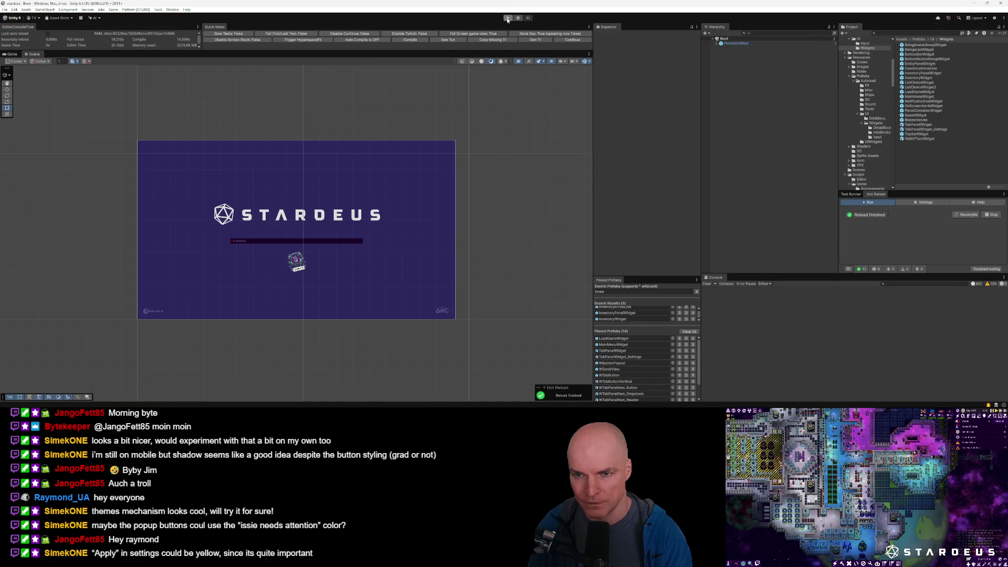
{"action": "left_click", "coordinate": [508, 19]}
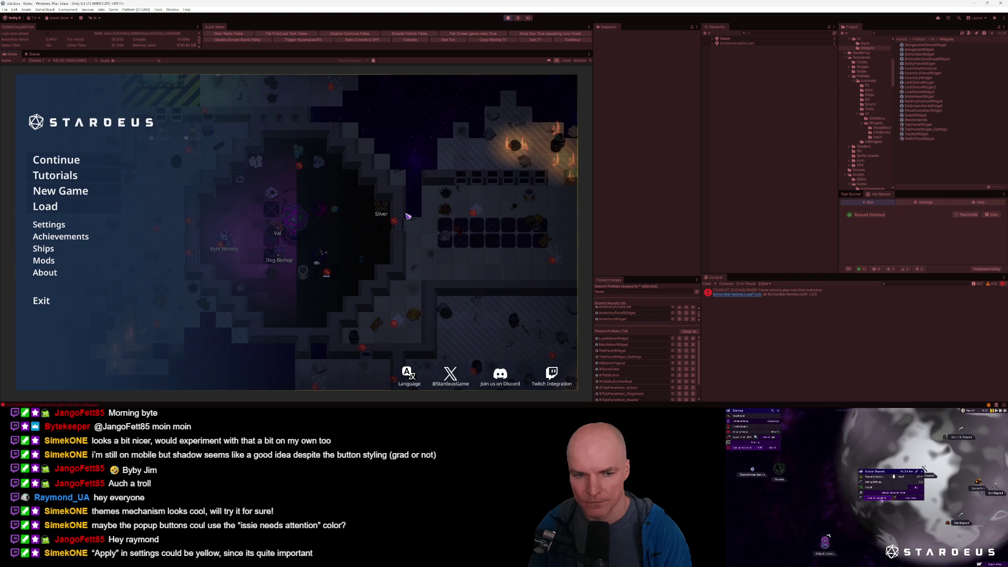
{"action": "left_click", "coordinate": [59, 225]}
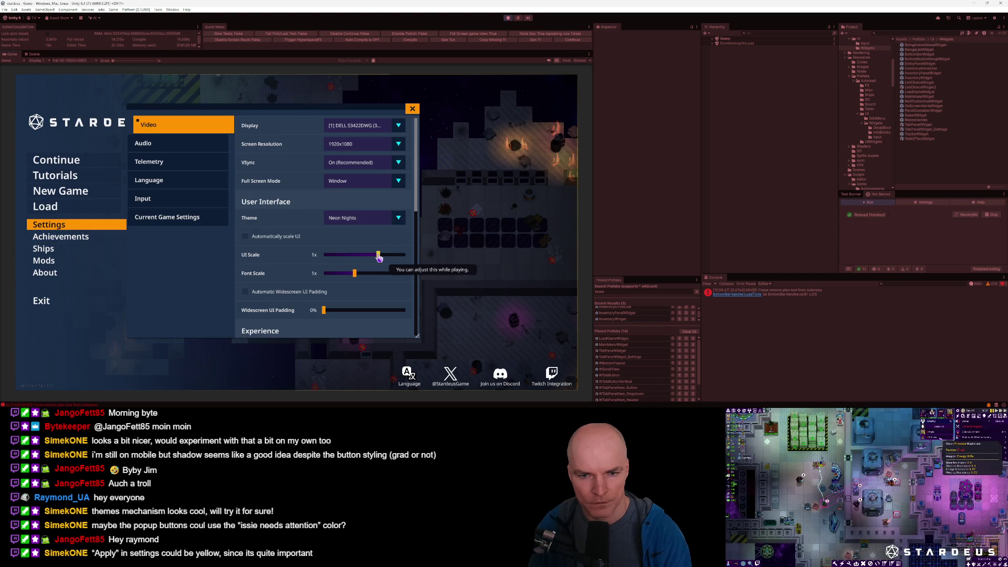
{"action": "left_click", "coordinate": [404, 145]}
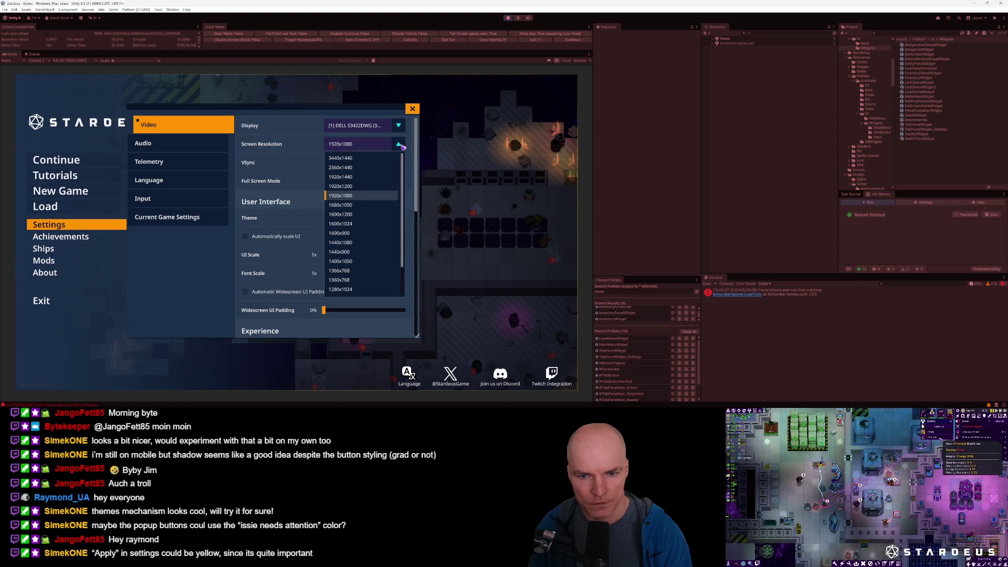
{"action": "left_click", "coordinate": [403, 146]}
{"action": "left_click", "coordinate": [398, 218]}
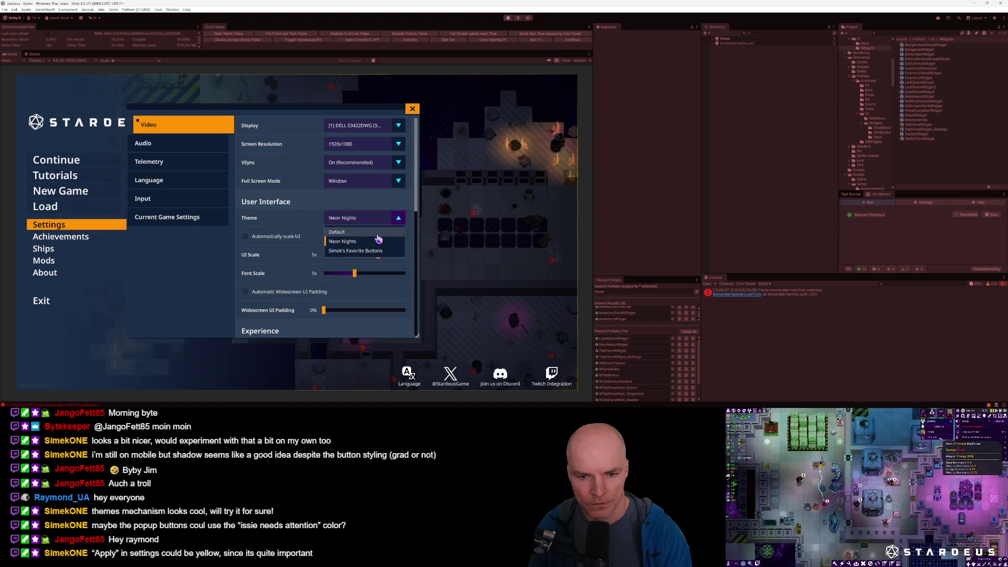
{"action": "left_click", "coordinate": [378, 232]}
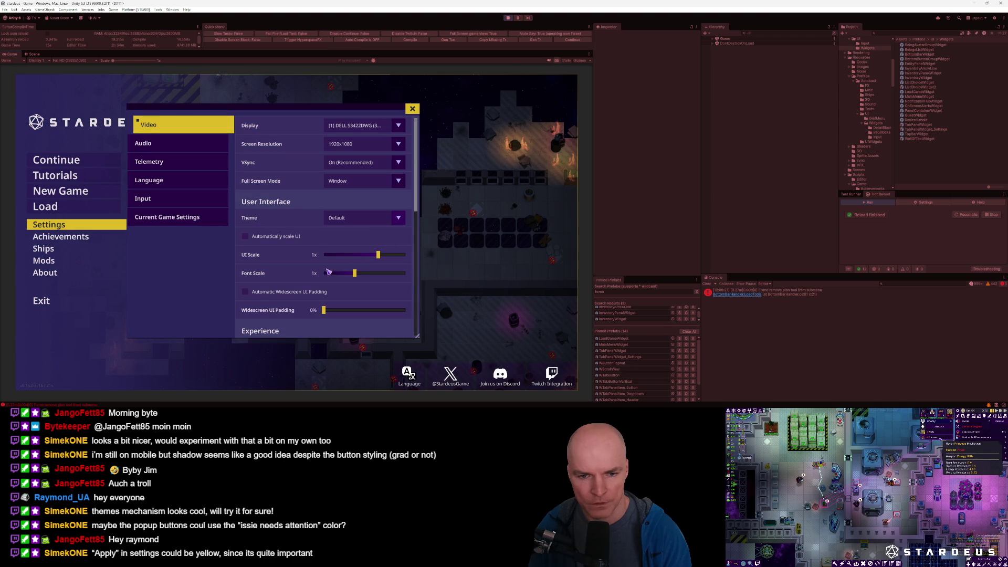
{"action": "scroll", "coordinate": [331, 294], "scroll_direction": "down", "scroll_amount": 10}
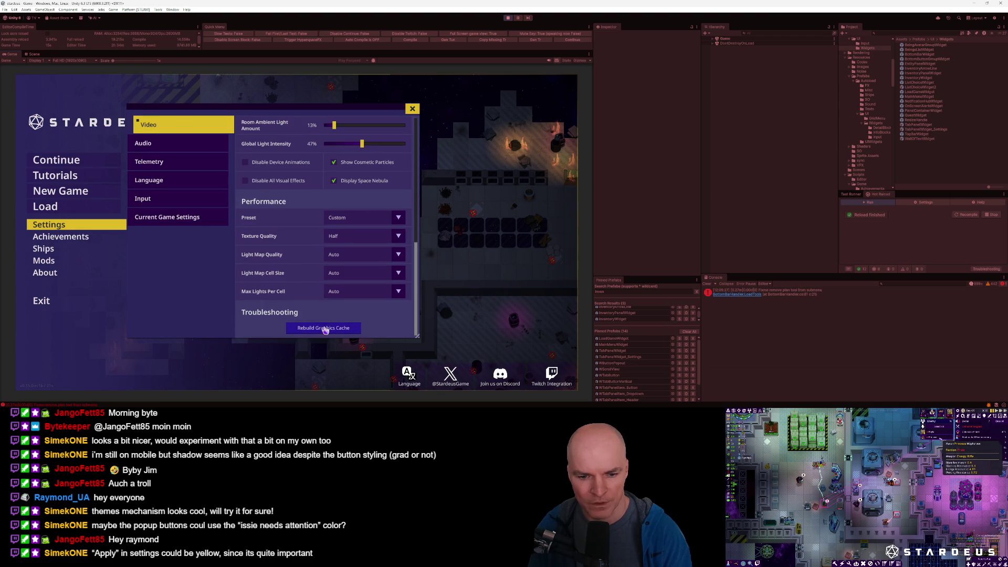
{"action": "scroll", "coordinate": [327, 327], "scroll_direction": "up", "scroll_amount": 10}
{"action": "left_click", "coordinate": [385, 149]}
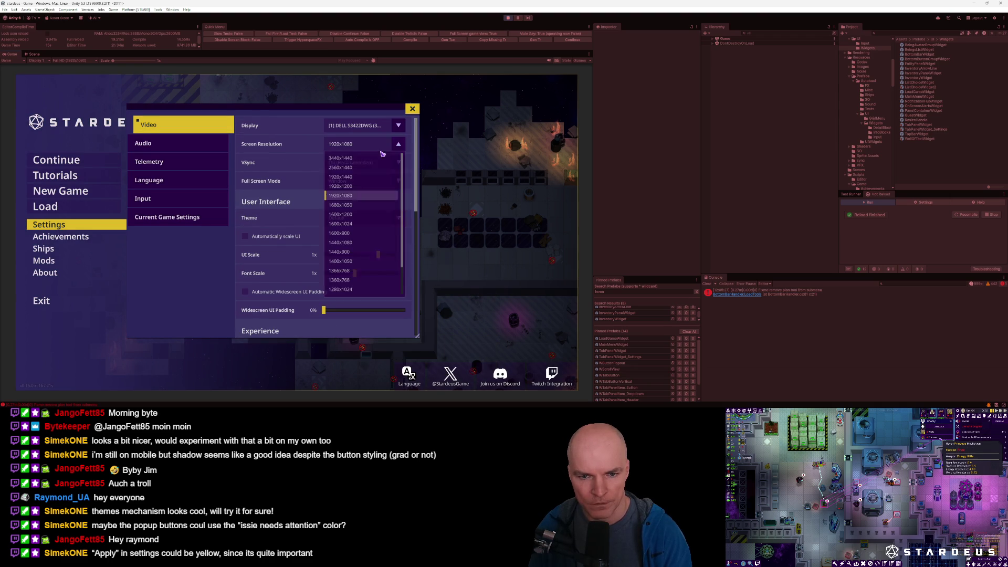
{"action": "left_click", "coordinate": [352, 177]}
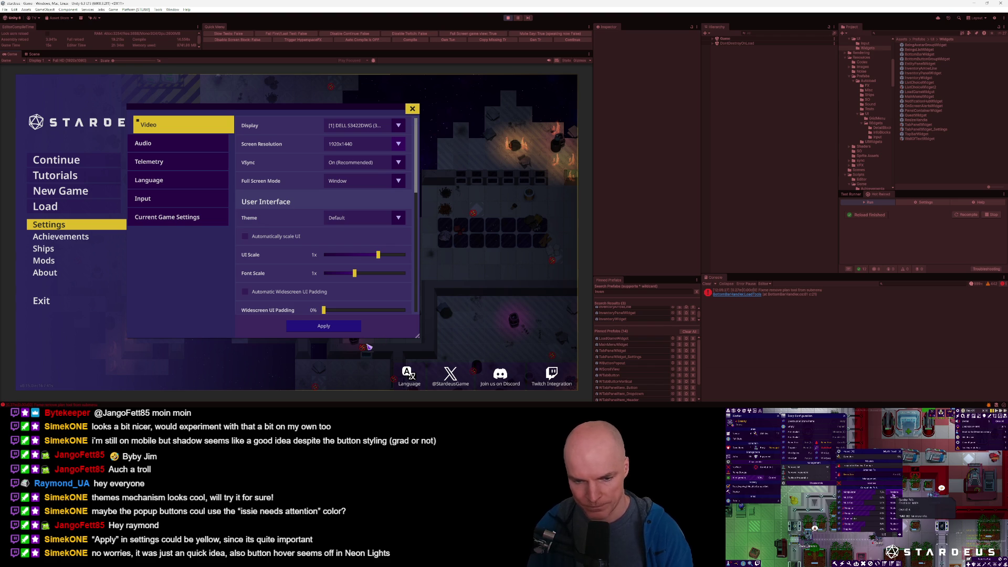
{"action": "key", "text": "ctrl+Print"}
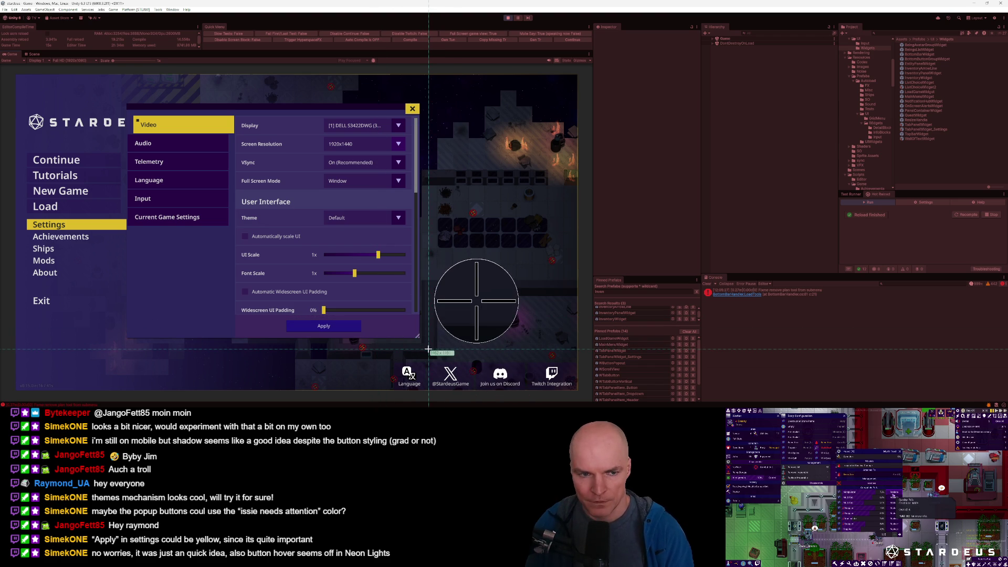
{"action": "mouse_move", "coordinate": [428, 349]}
{"action": "left_mouse_down"}
{"action": "mouse_move", "coordinate": [240, 312]}
{"action": "mouse_move", "coordinate": [222, 295]}
{"action": "mouse_move", "coordinate": [234, 179]}
{"action": "mouse_move", "coordinate": [123, 112]}
{"action": "mouse_move", "coordinate": [118, 95]}
{"action": "left_mouse_up"}
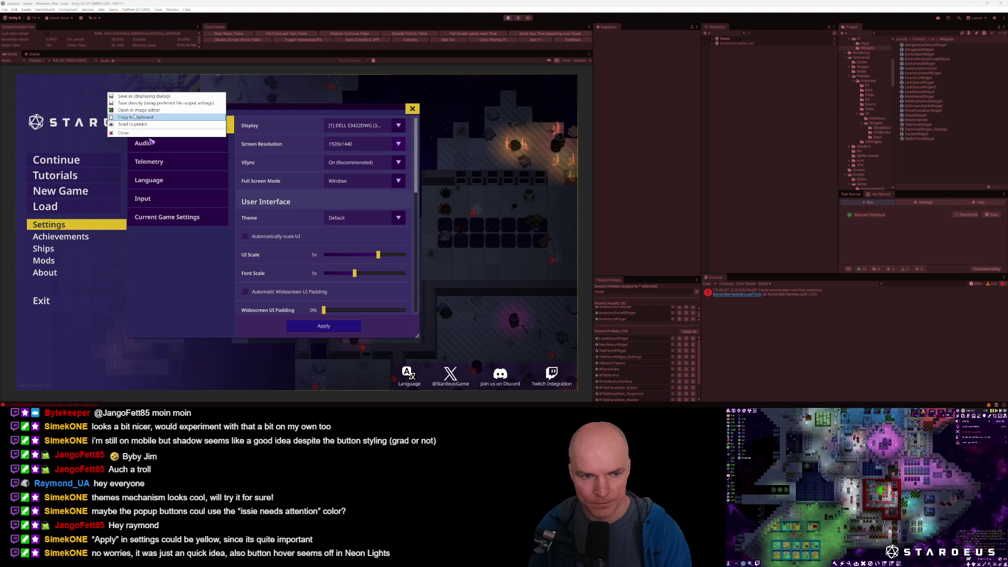
{"action": "left_click", "coordinate": [149, 117]}
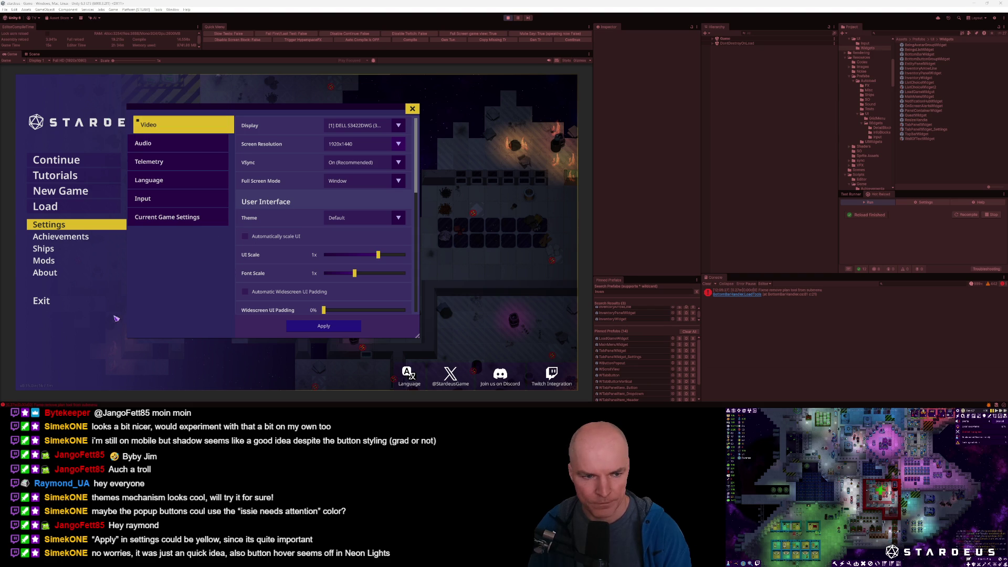
{"action": "left_click", "coordinate": [60, 159]}
Step: Continue the saved game, select Byte Woody, dismiss the fire hint, and move its panel left
{"action": "left_click", "coordinate": [59, 158]}
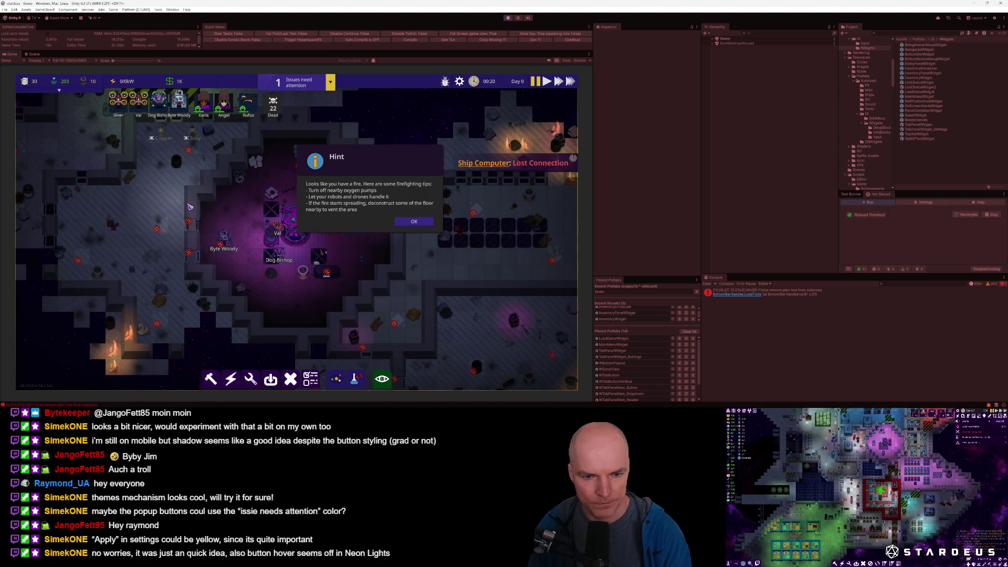
{"action": "left_click", "coordinate": [234, 251]}
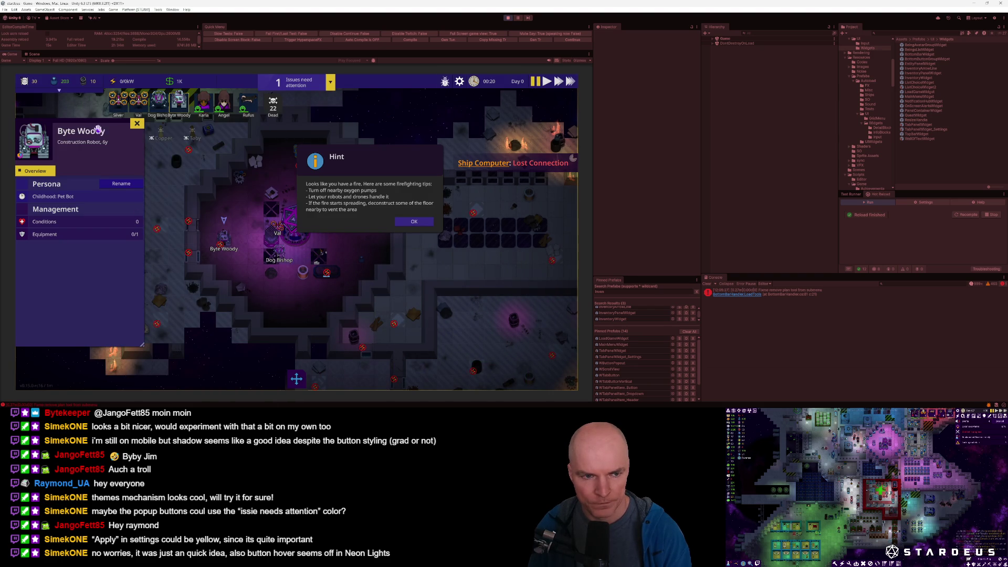
{"action": "left_click", "coordinate": [414, 223]}
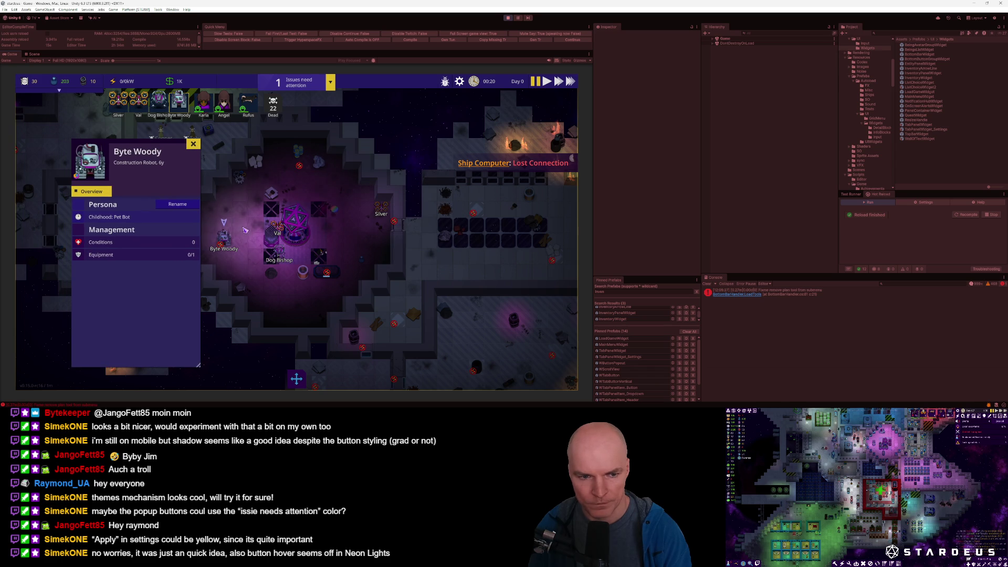
{"action": "left_click_drag", "start_coordinate": [150, 154], "coordinate": [94, 146]}
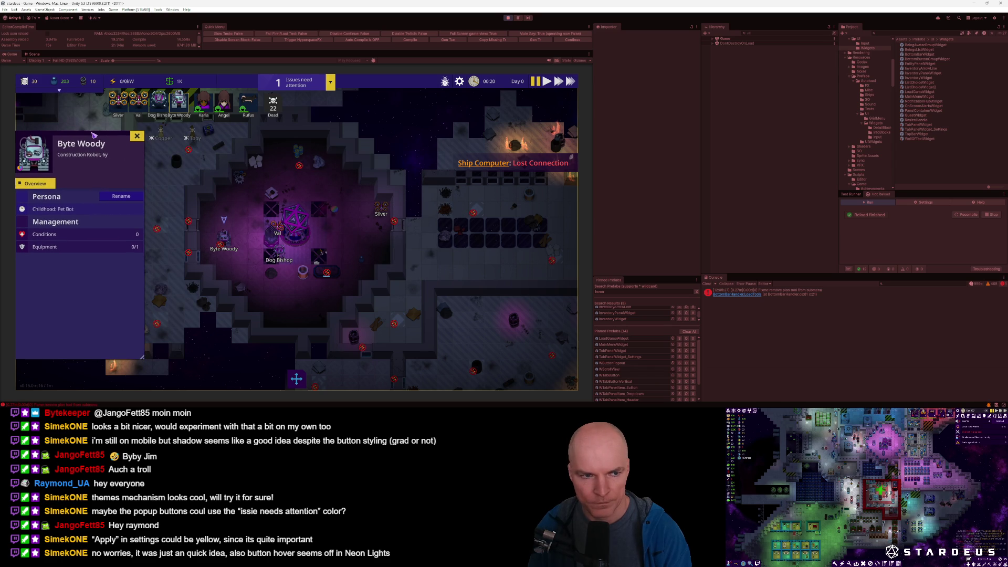
Step: Screenshot the area around the robot info panel, then stop Play mode
{"action": "mouse_move", "coordinate": [88, 84]}
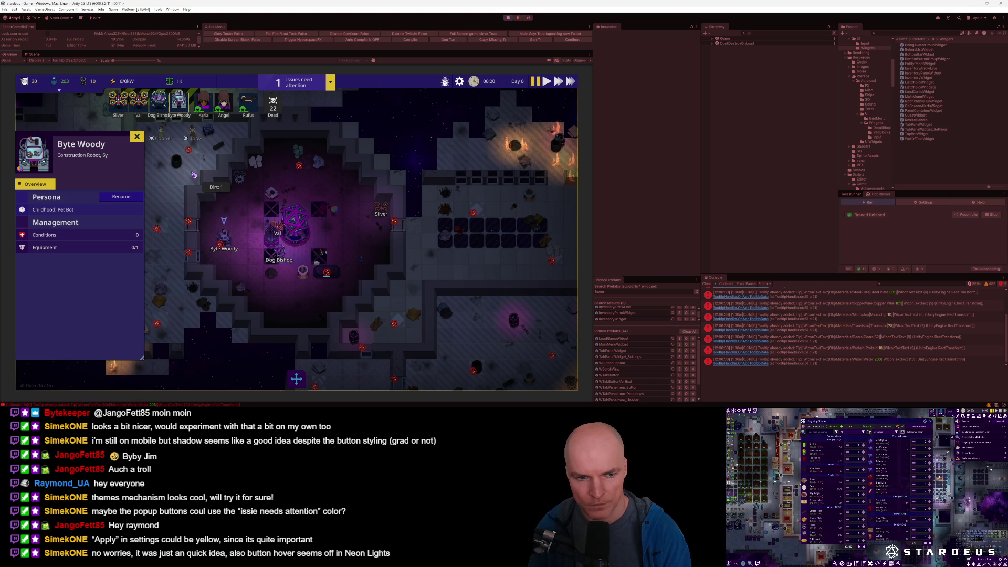
{"action": "key", "text": "ctrl+Print"}
{"action": "left_click_drag", "start_coordinate": [155, 126], "coordinate": [12, 277]}
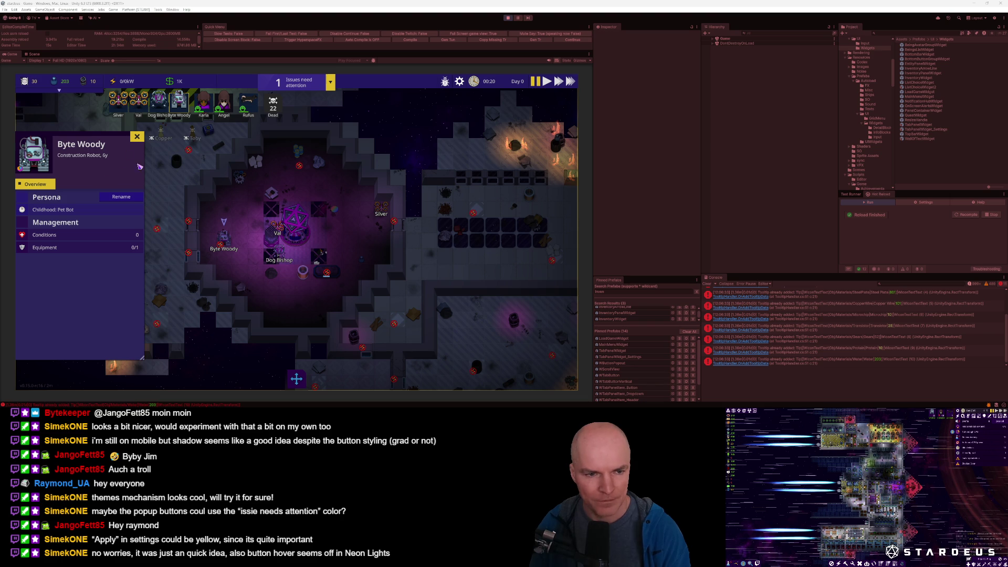
{"action": "left_click", "coordinate": [508, 17]}
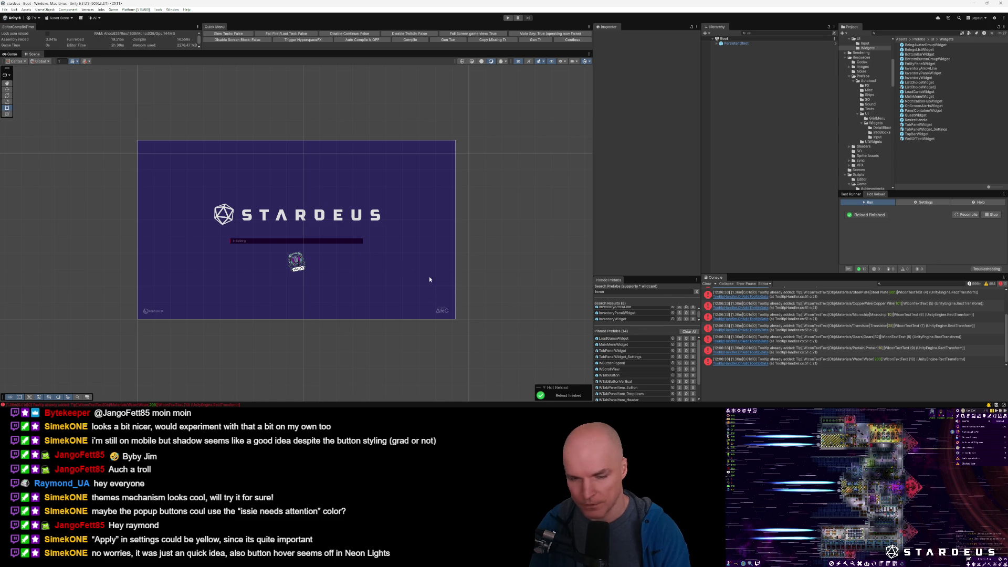
Step: Clear the console, then open GradientButtons.json in the code editor and delete it
{"action": "left_click", "coordinate": [706, 284]}
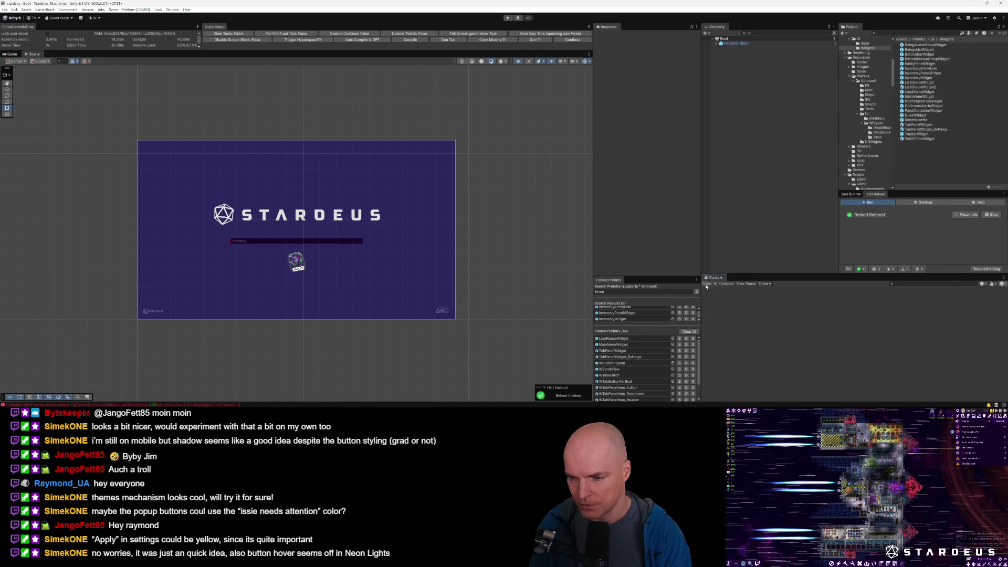
{"action": "key", "text": "alt+Tab"}
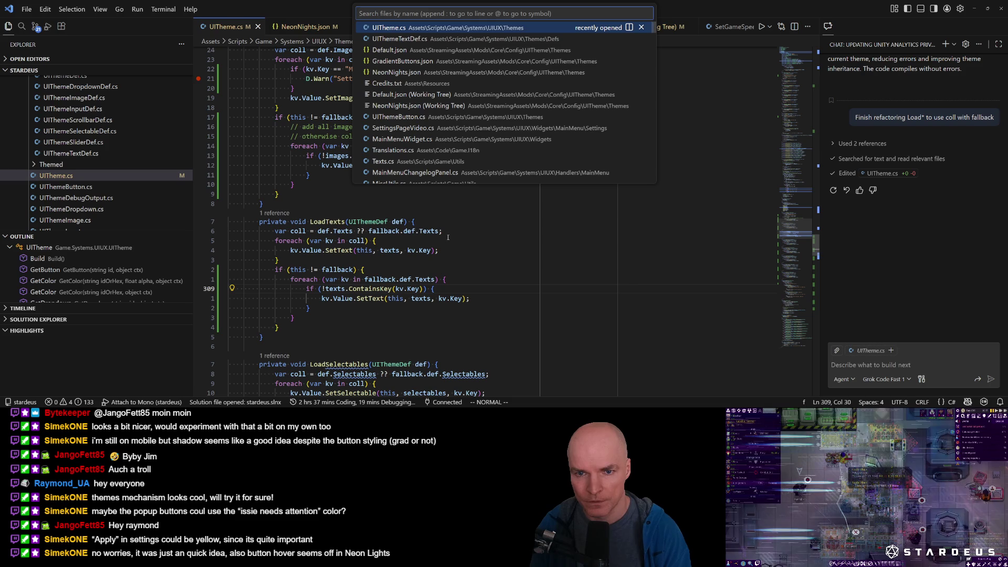
{"action": "key", "text": "Down"}
{"action": "key", "text": "Down"}
{"action": "key", "text": "Down"}
{"action": "key", "text": "Return"}
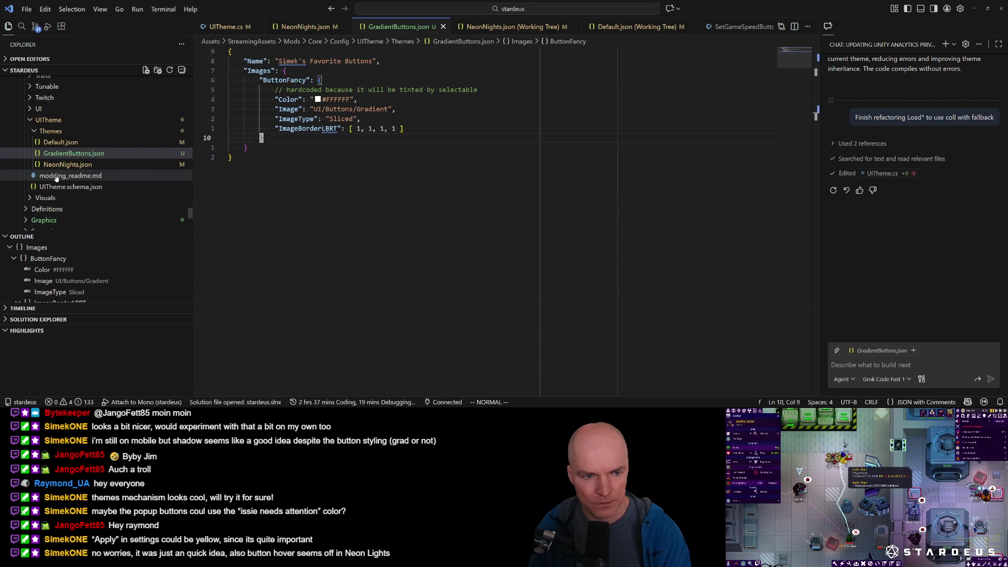
{"action": "left_click", "coordinate": [68, 165]}
{"action": "left_click", "coordinate": [71, 154]}
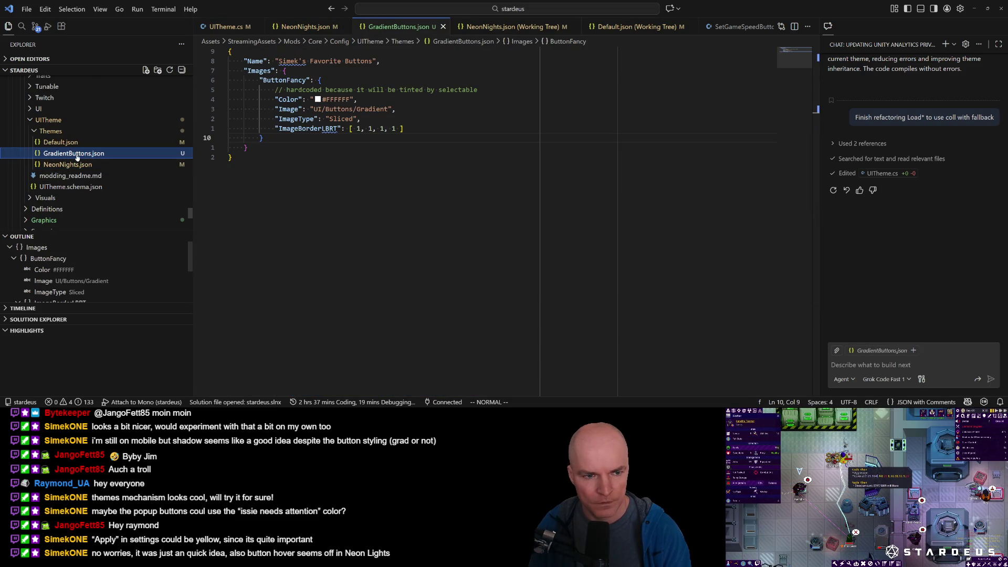
{"action": "key", "text": "Delete"}
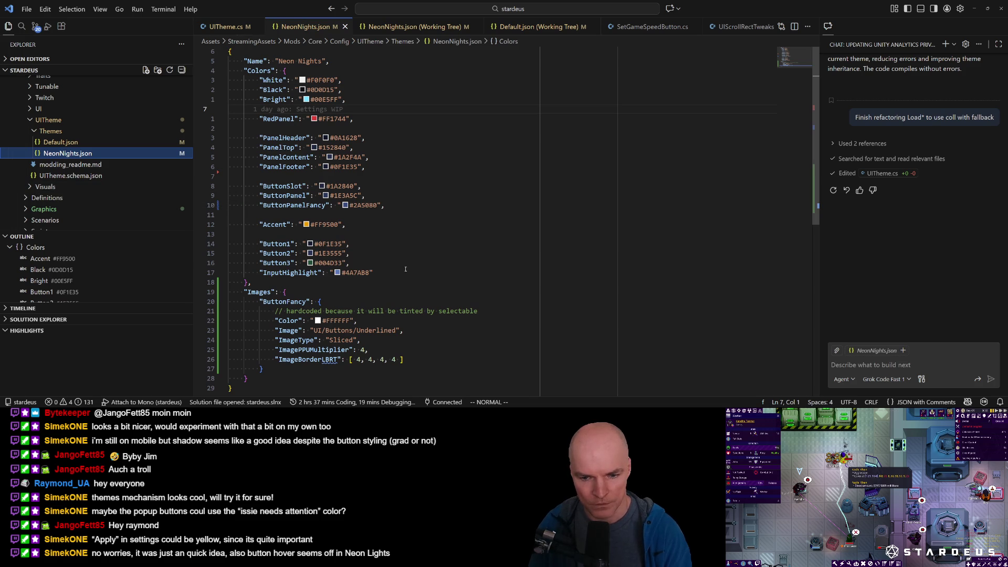
Step: Inspect the Underlined button image path in NeonNights.json, then return to Unity
{"action": "scroll", "coordinate": [402, 283], "scroll_direction": "down", "scroll_amount": 2}
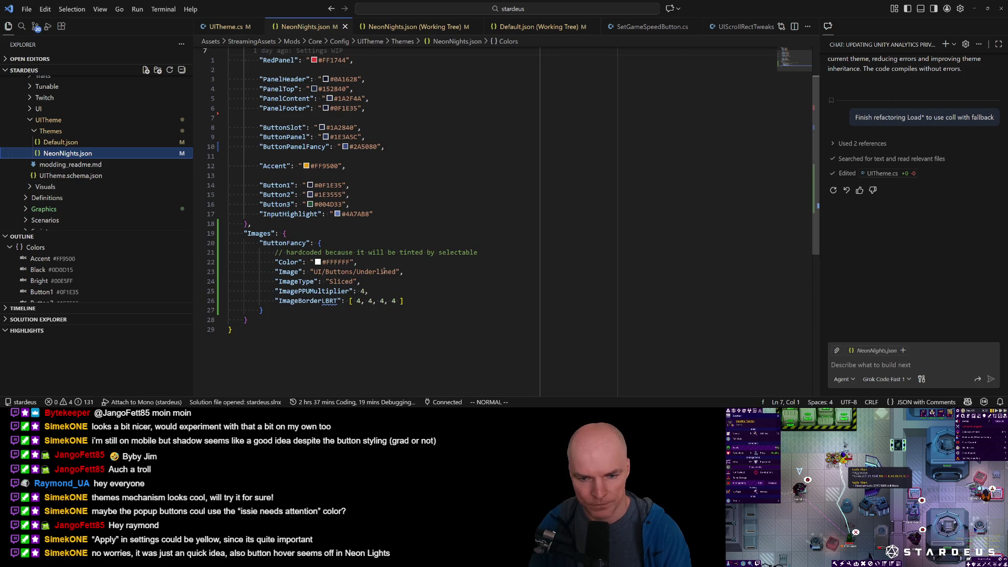
{"action": "left_click", "coordinate": [357, 271]}
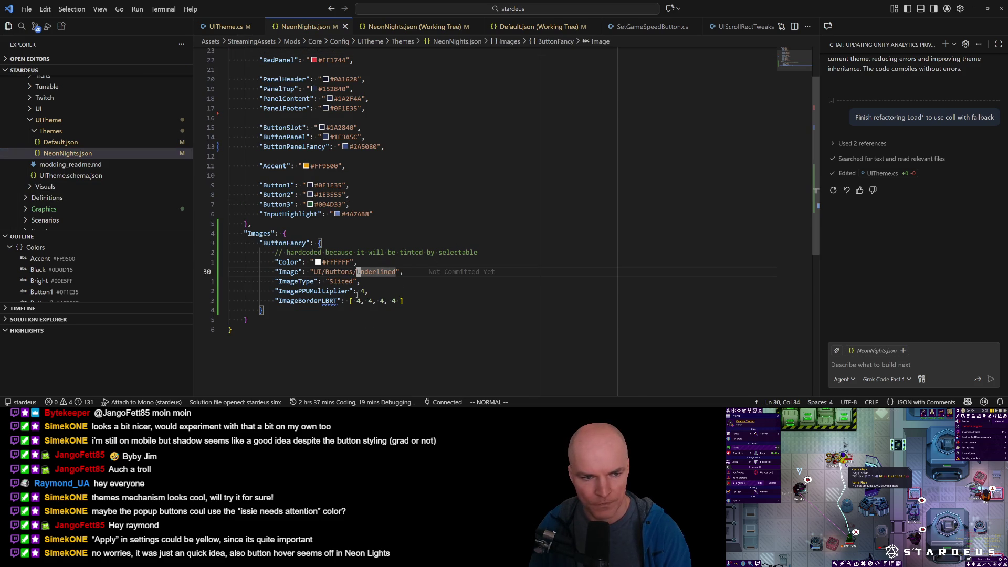
{"action": "key", "text": "alt+Tab"}
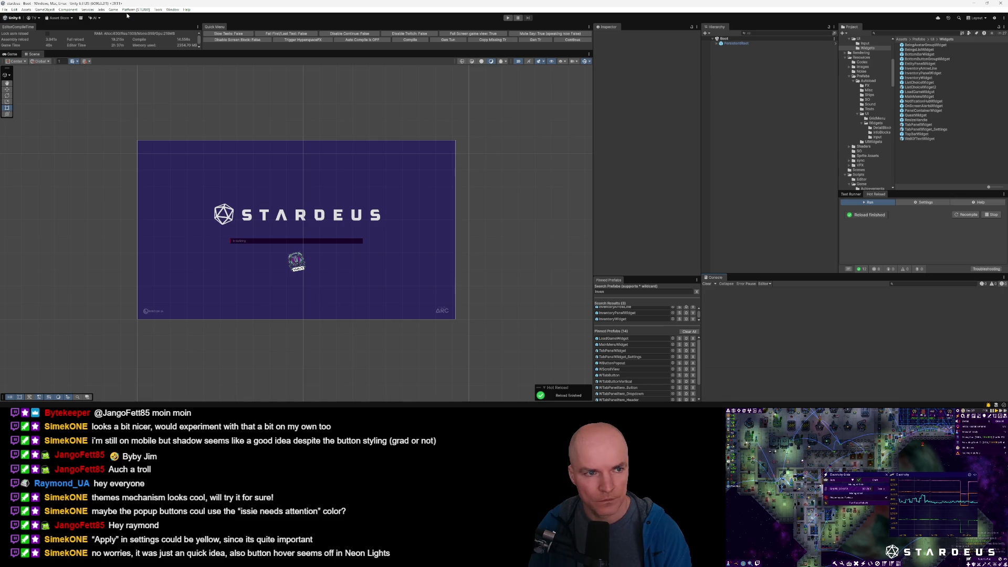
{"action": "left_click", "coordinate": [4, 10]}
Step: Save the Unity project via File > Save Project and go back to NeonNights.json
{"action": "left_click", "coordinate": [15, 38]}
{"action": "left_click", "coordinate": [4, 9]}
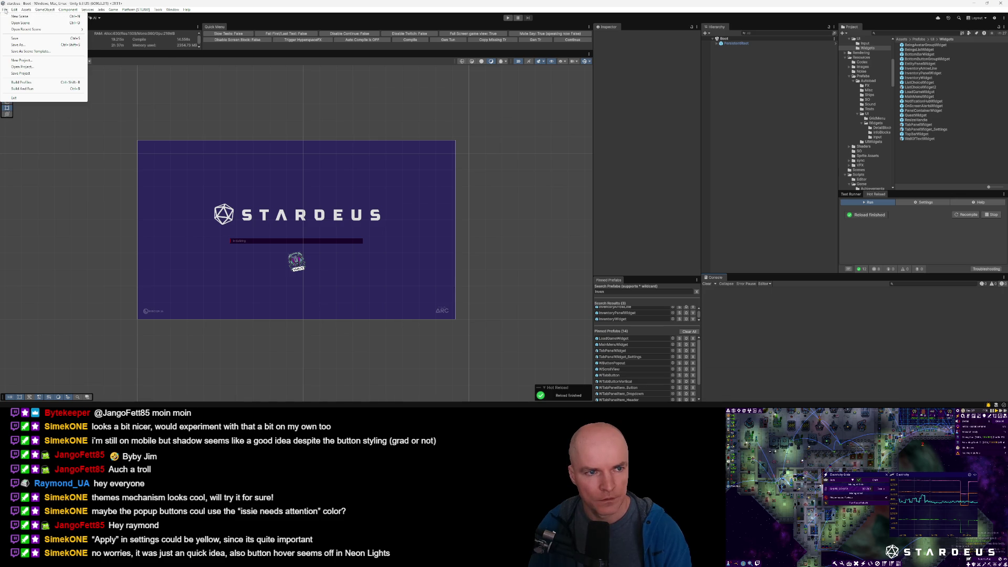
{"action": "left_click", "coordinate": [13, 74]}
{"action": "key", "text": "alt+Tab"}
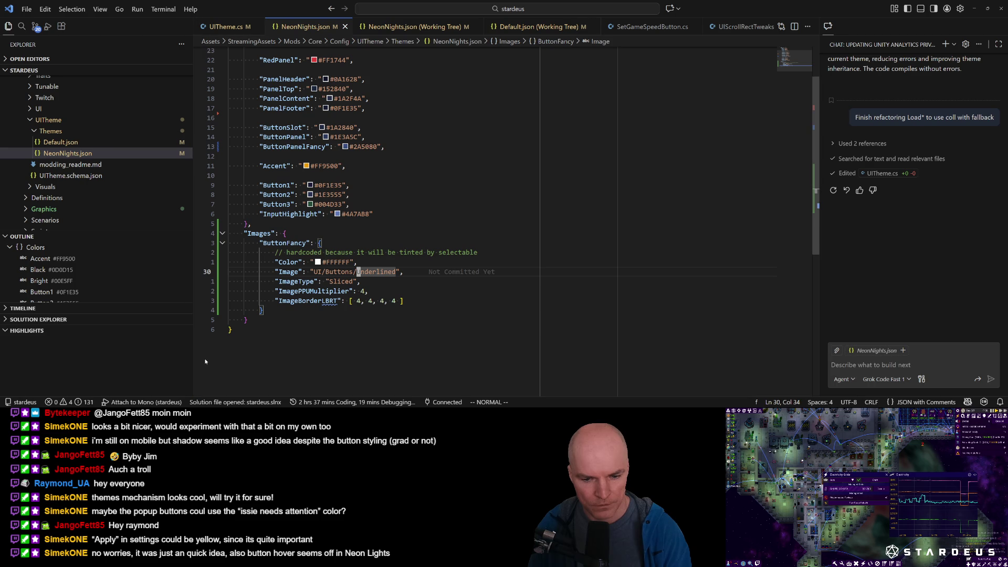
Step: Commit the stardeus changes with the message 'Style wip'
{"action": "left_click", "coordinate": [36, 27]}
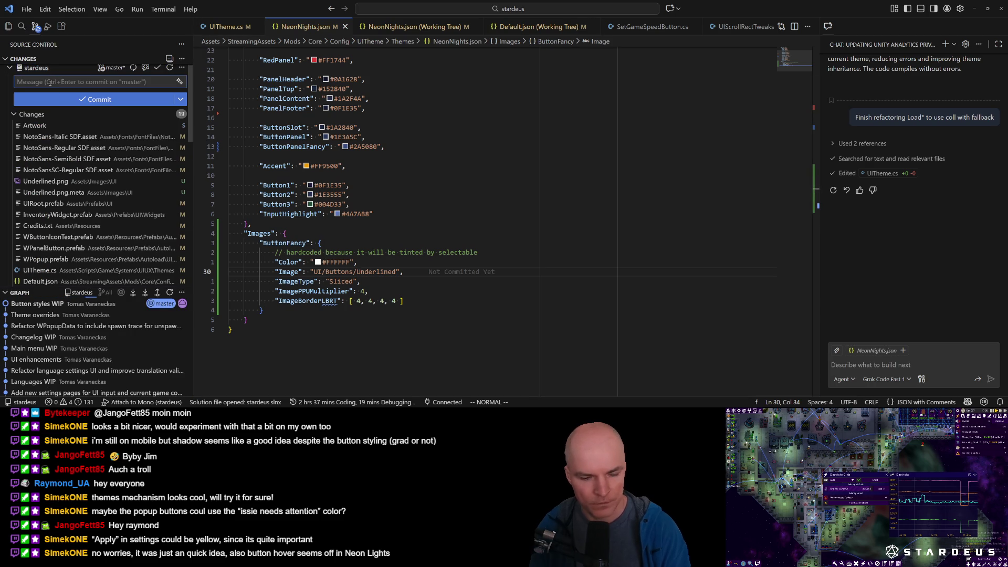
{"action": "type", "text": "Style wip"}
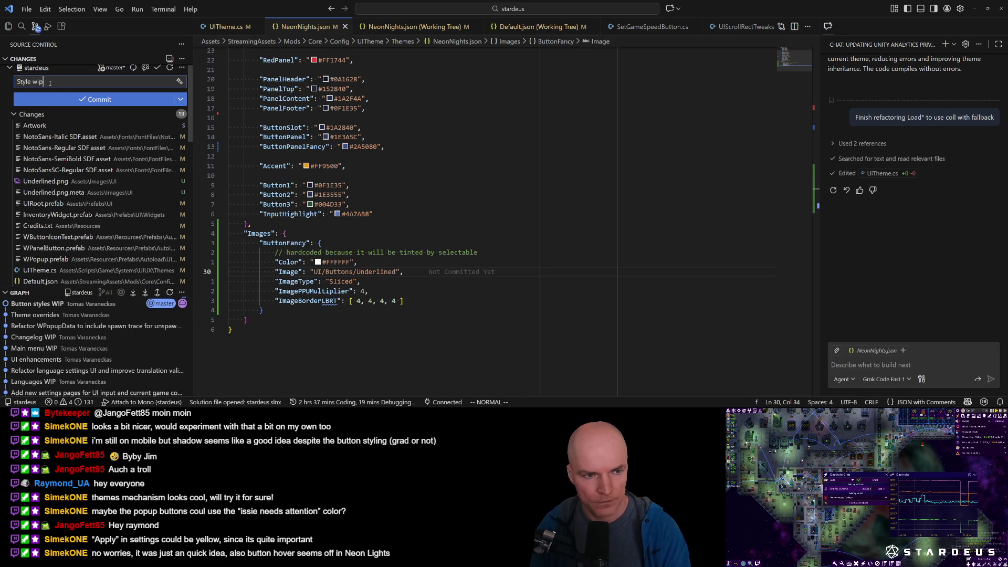
{"action": "left_click", "coordinate": [63, 100]}
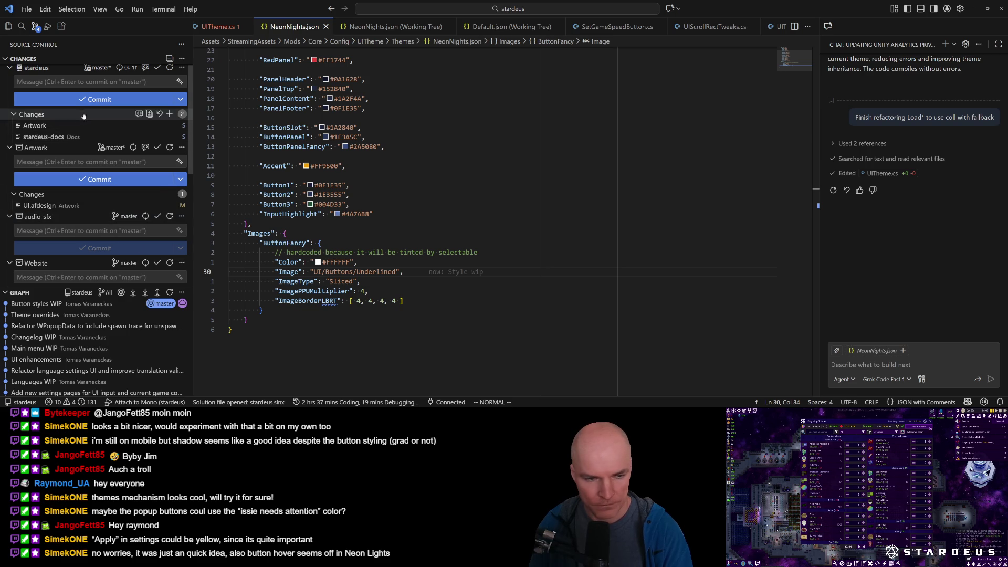
Step: Commit the Artwork changes as 'New button style' and sync them to the remote
{"action": "left_click", "coordinate": [68, 81]}
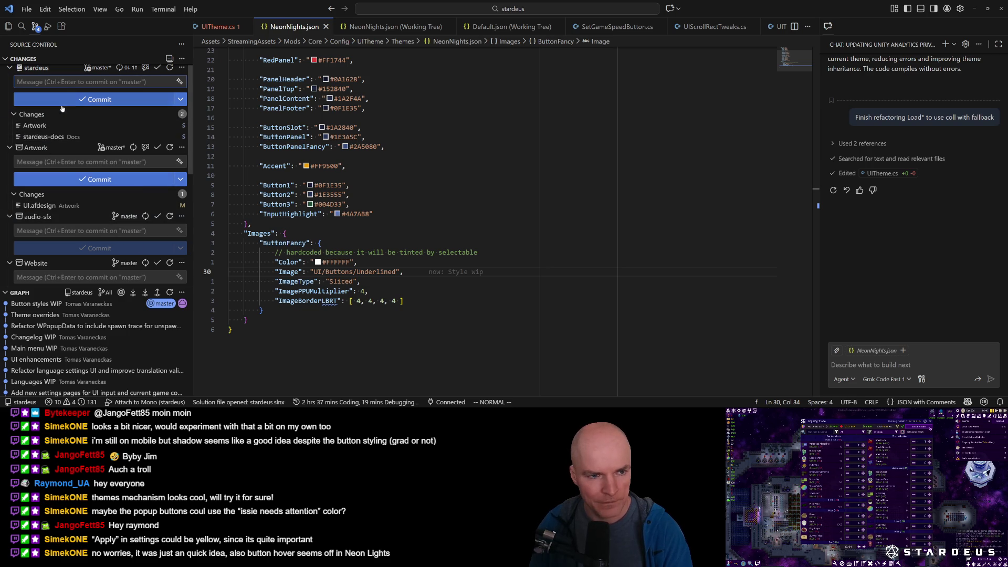
{"action": "left_click", "coordinate": [49, 162]}
{"action": "type", "text": "Gradien"}
{"action": "key", "text": "BackSpace"}
{"action": "key", "text": "BackSpace"}
{"action": "key", "text": "BackSpace"}
{"action": "type", "text": "New button style"}
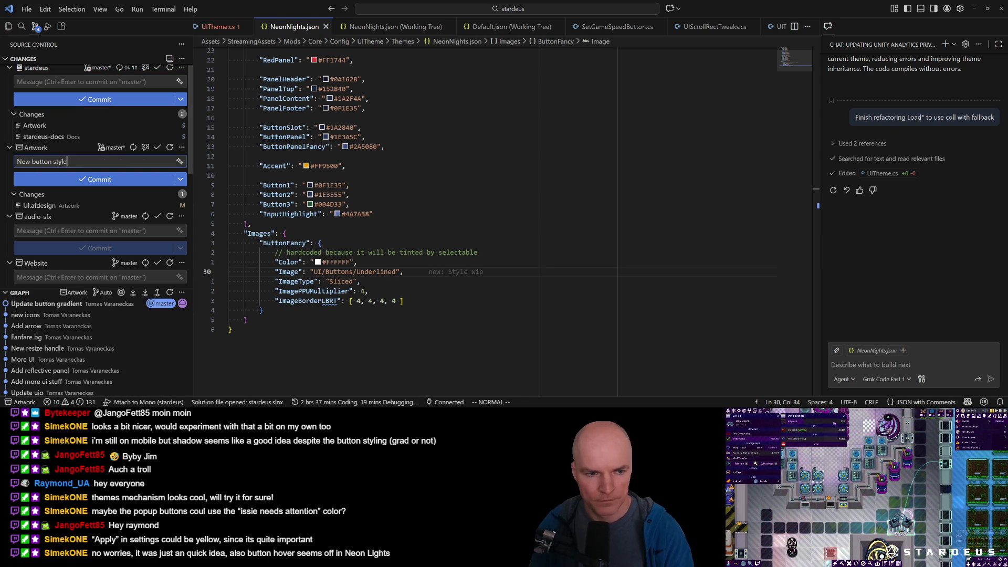
{"action": "key", "text": "ctrl+Return"}
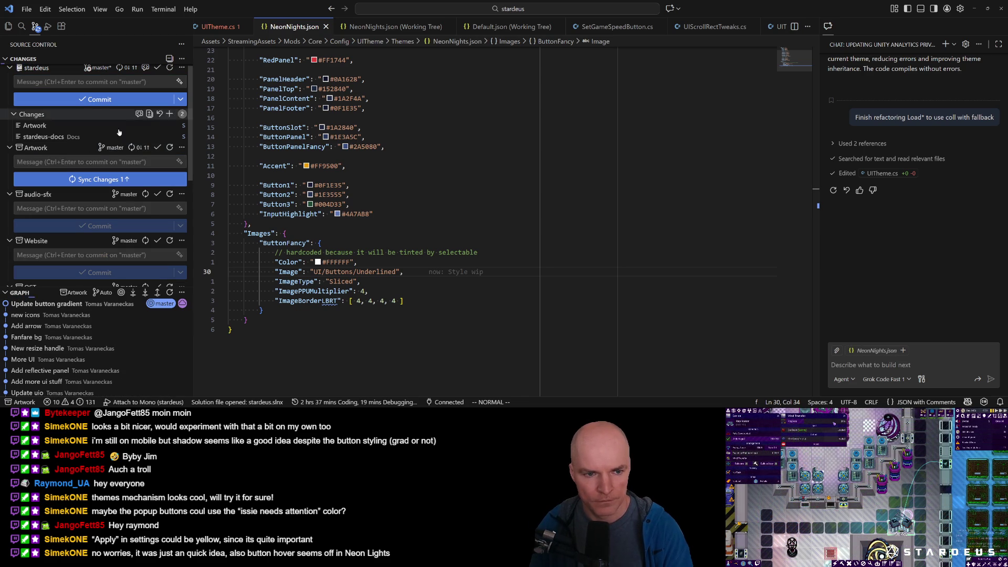
{"action": "left_click", "coordinate": [100, 179]}
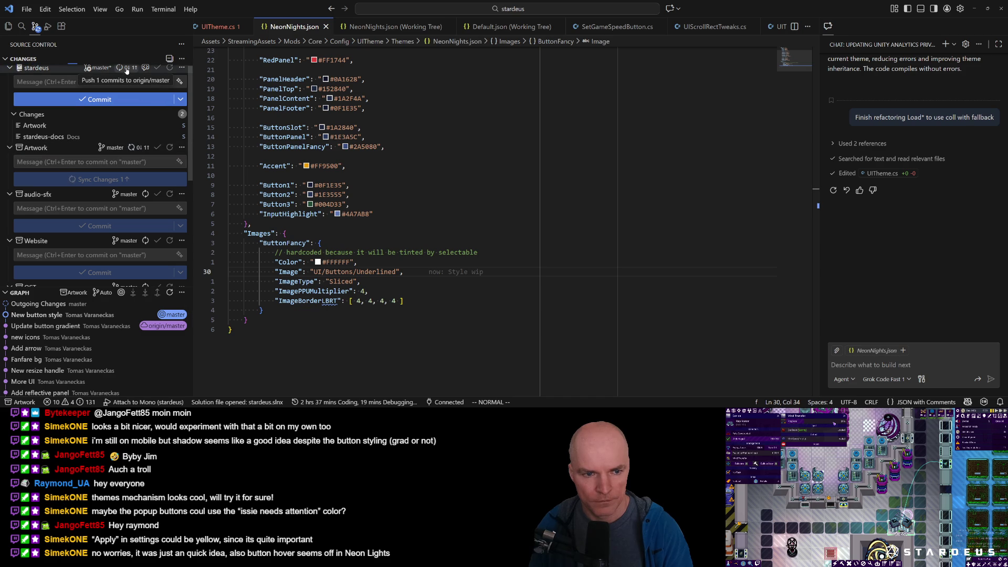